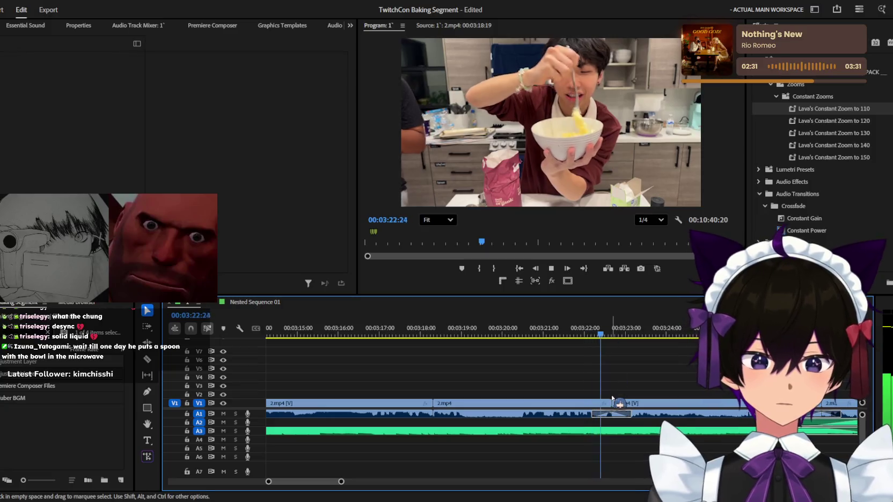
- Save the TwitchCon Baking Segment project, then review the footage and park the playhead at 00:03:14:54
key("minus")
key("minus")
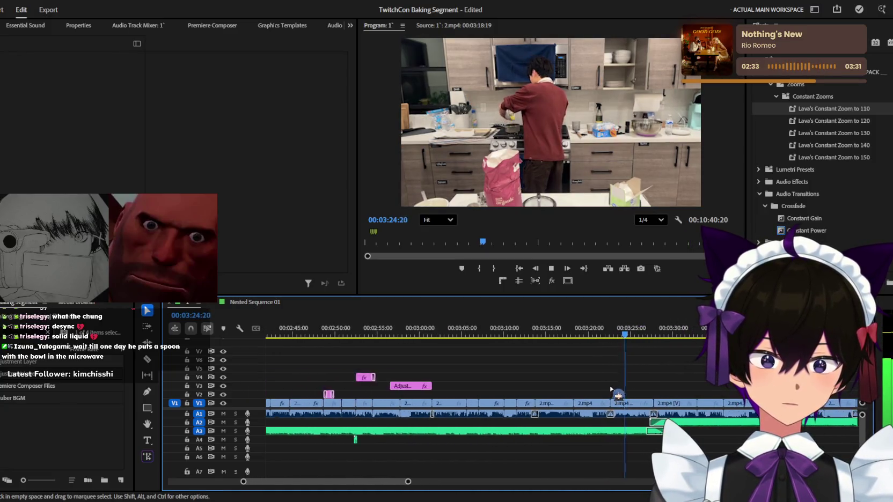
key("ctrl+s")
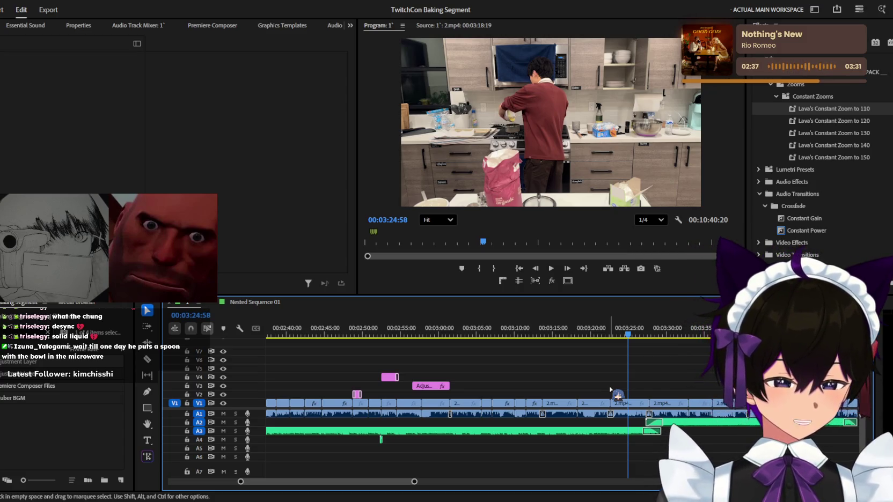
key("space")
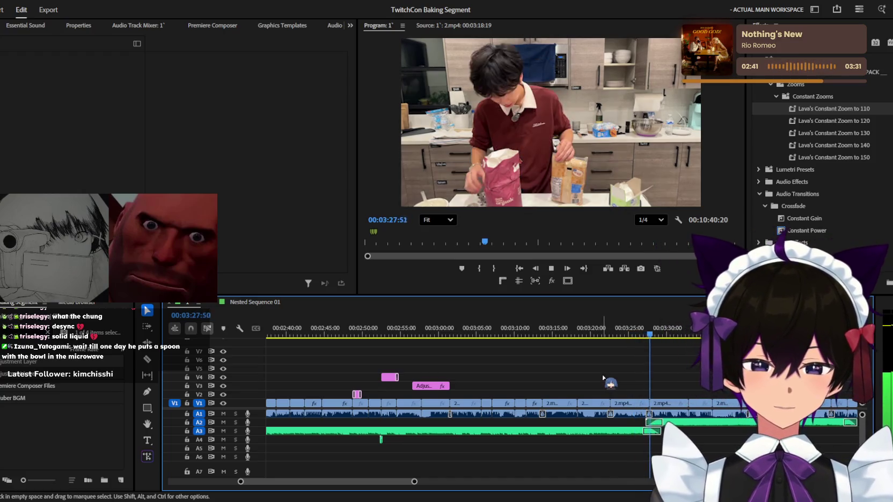
key("equal")
key("minus")
key("minus")
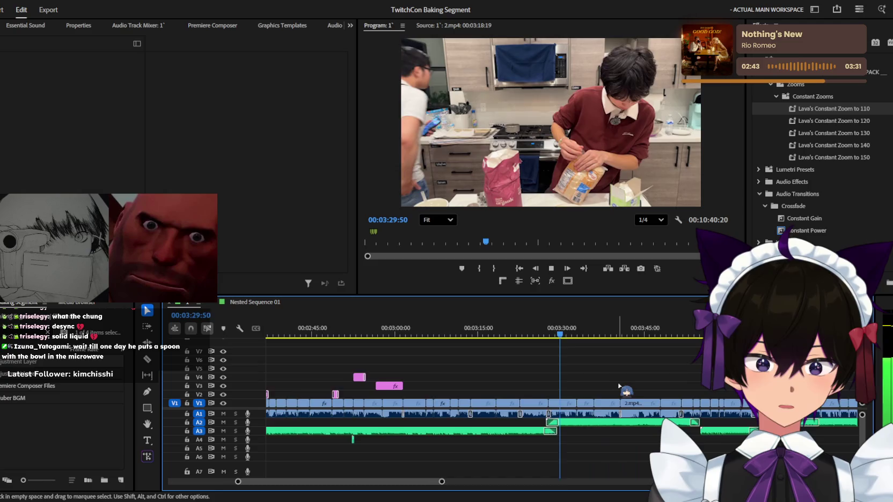
key("minus")
key("equal")
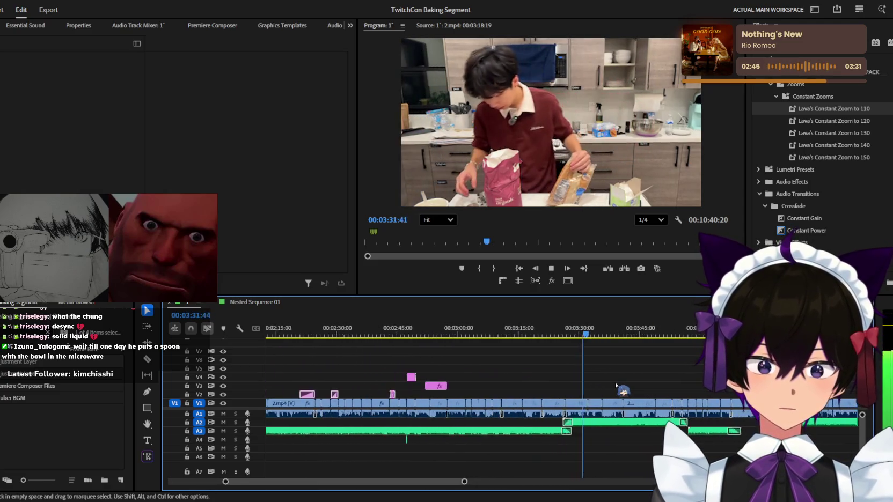
mouse_move(567, 317)
left_mouse_down()
mouse_move(429, 330)
mouse_move(496, 330)
mouse_move(268, 330)
mouse_move(769, 314)
left_mouse_up()
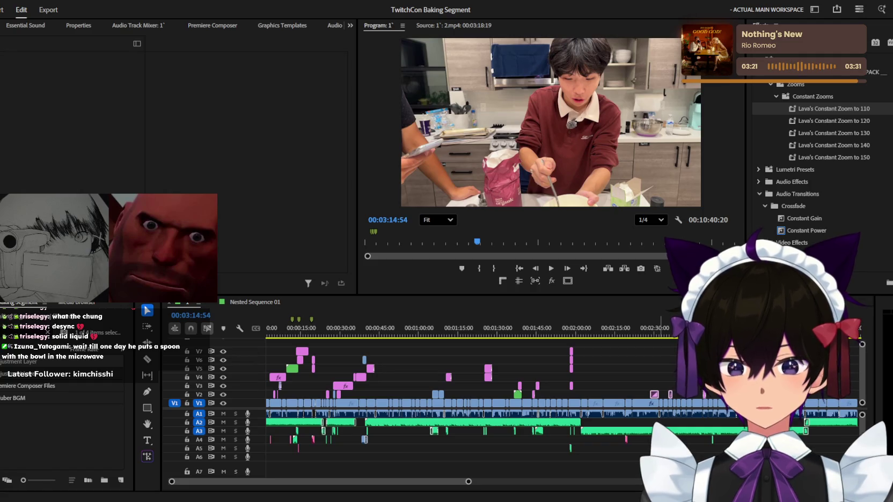
key("j")
key("j")
key("j")
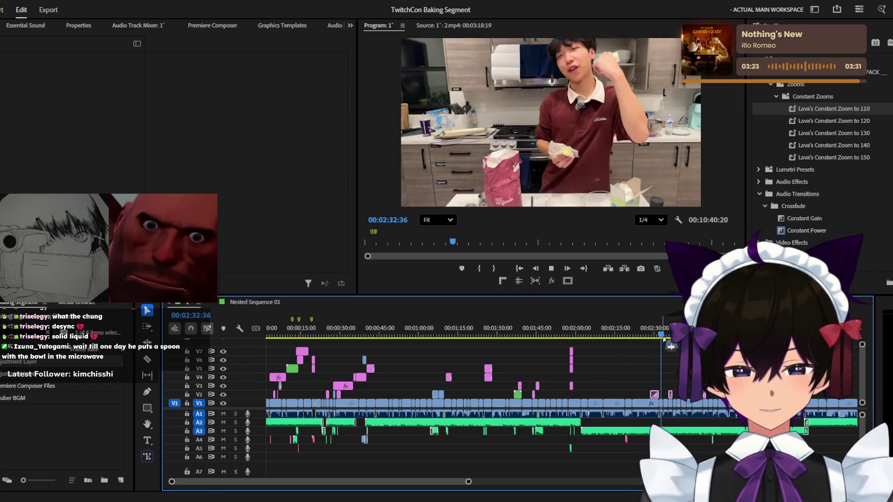
key("equal")
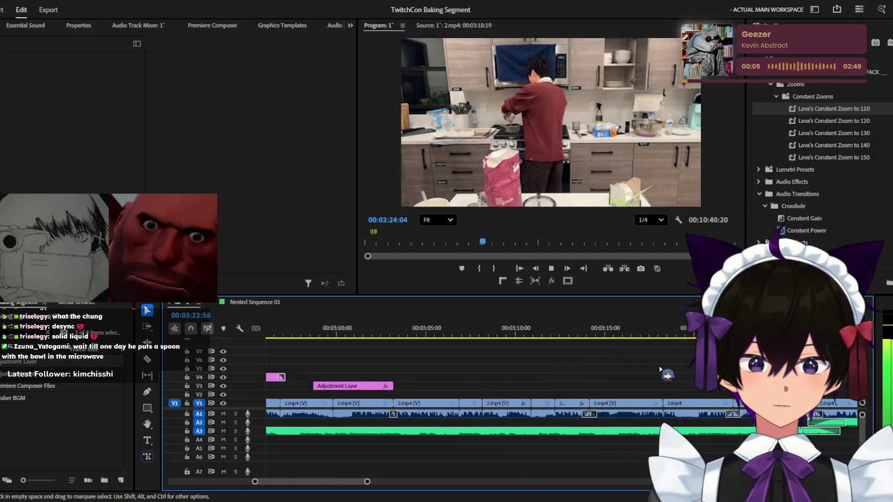
- Move the 2.mp4 audio clip from A1 to A2 and lengthen its end
key("space")
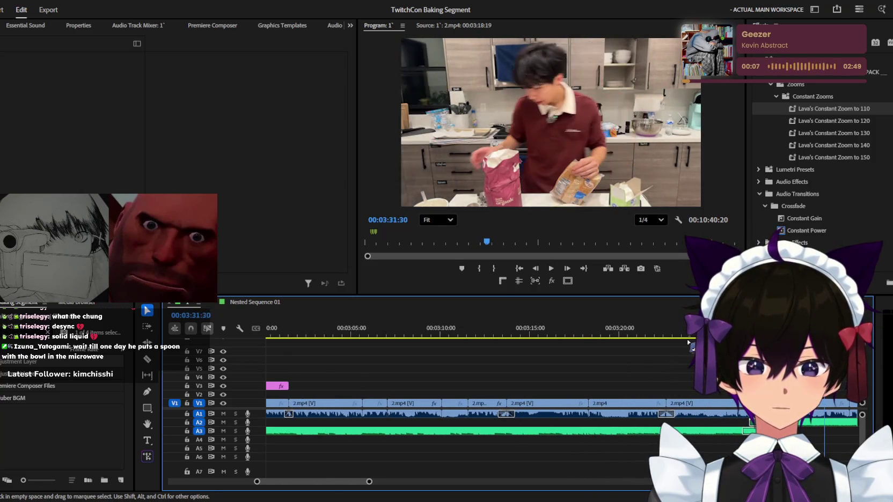
key("space")
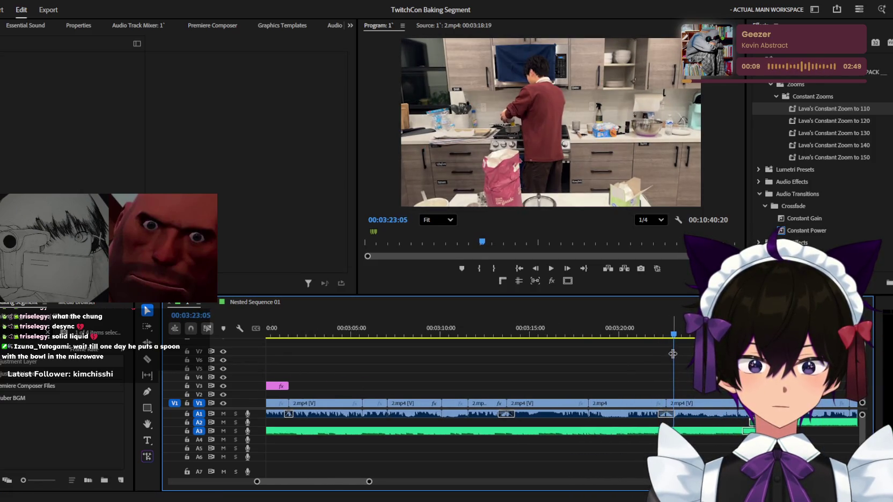
key("equal")
left_click_drag(641, 413, 645, 423)
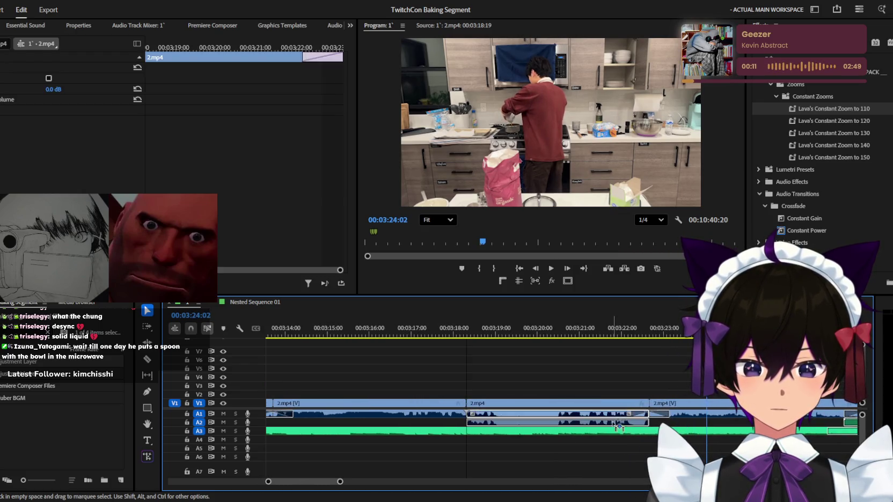
key("shift+k")
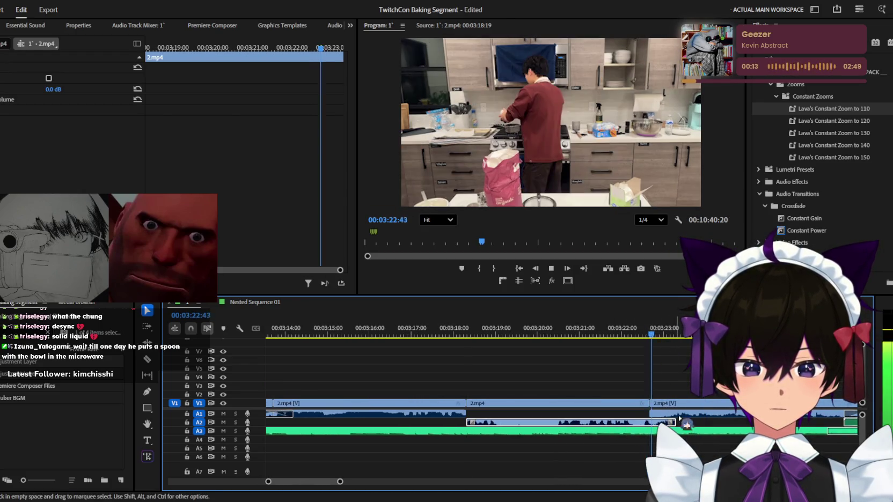
left_click_drag(703, 420, 723, 420)
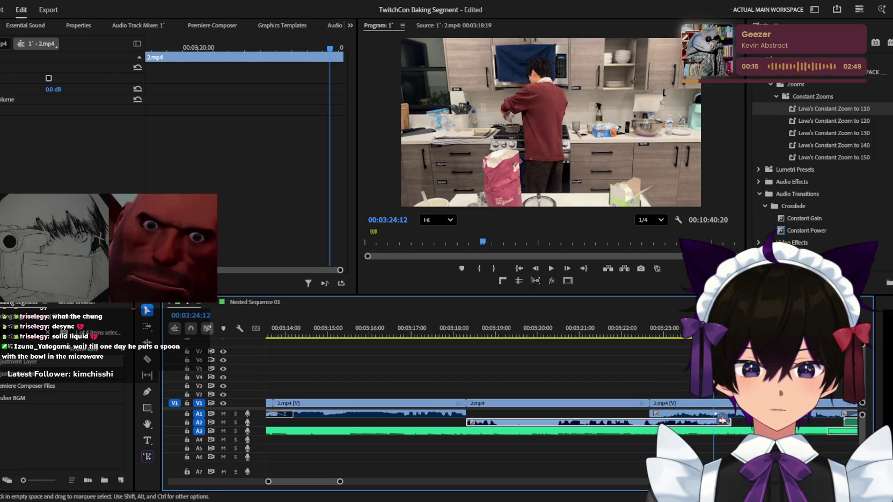
- Trim the third V1 clip so it starts later, then play back the trim
mouse_move(653, 412)
left_mouse_down()
mouse_move(738, 412)
mouse_move(649, 403)
left_mouse_up()
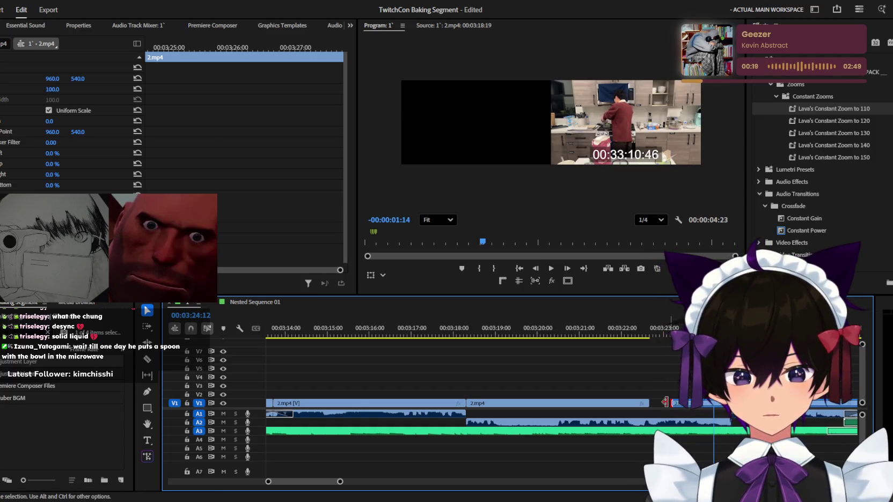
key("space")
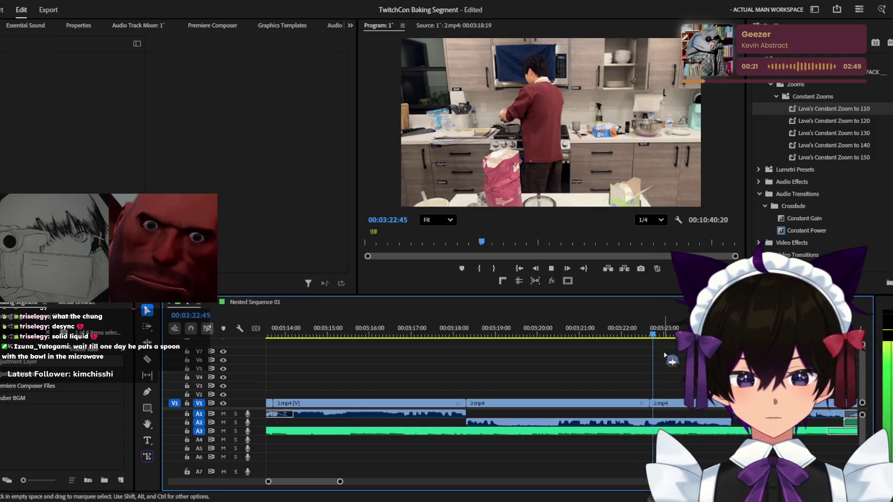
scroll(739, 424, "up", 2)
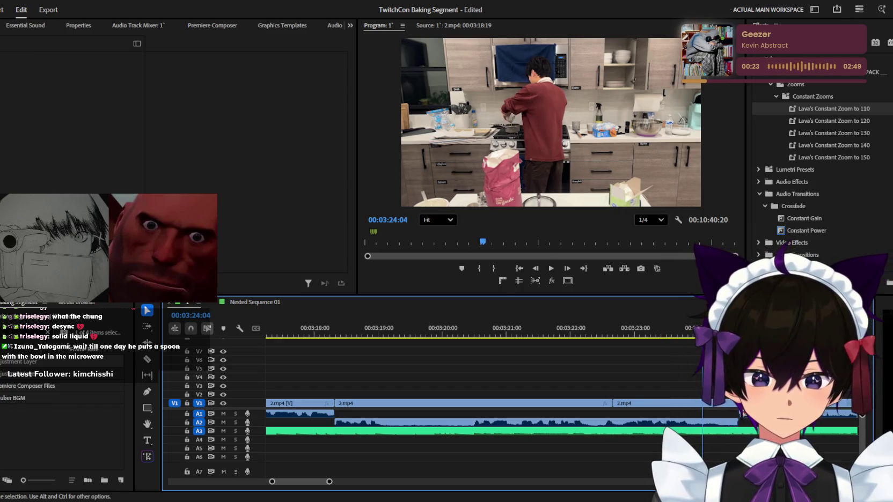
- Shorten the end of the 2.mp4 audio clip on A2
mouse_move(733, 420)
left_mouse_down()
mouse_move(703, 424)
mouse_move(691, 351)
mouse_move(691, 423)
left_mouse_up()
key("minus")
key("minus")
key("minus")
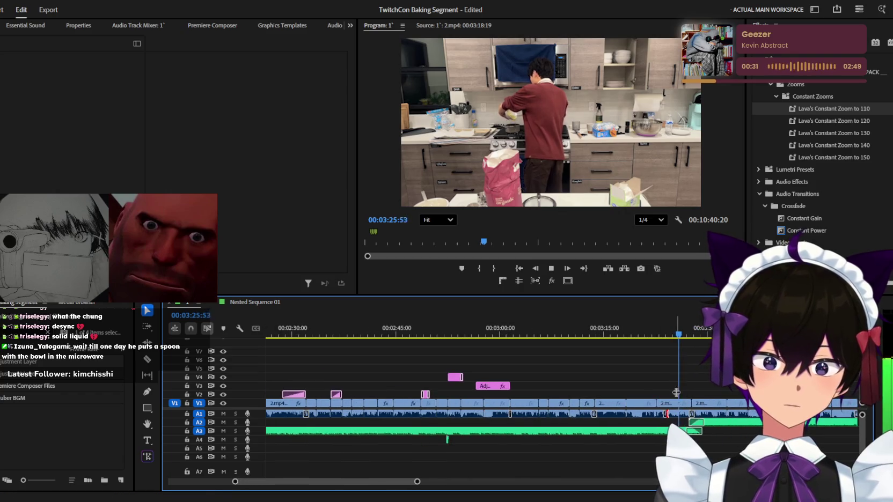
left_click(636, 332)
key("equal")
key("equal")
key("equal")
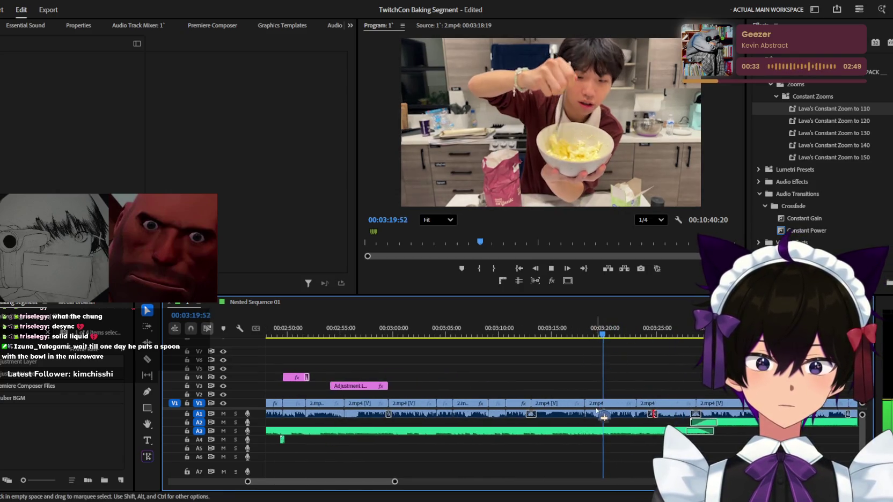
key("equal")
key("equal")
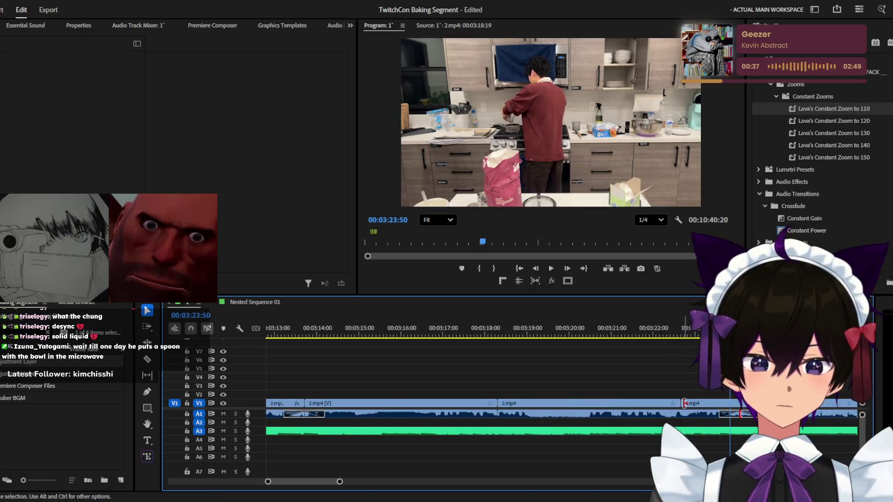
- Trim the V1 2.mp4 clip to start later and review the cut
left_click_drag(684, 403, 722, 400)
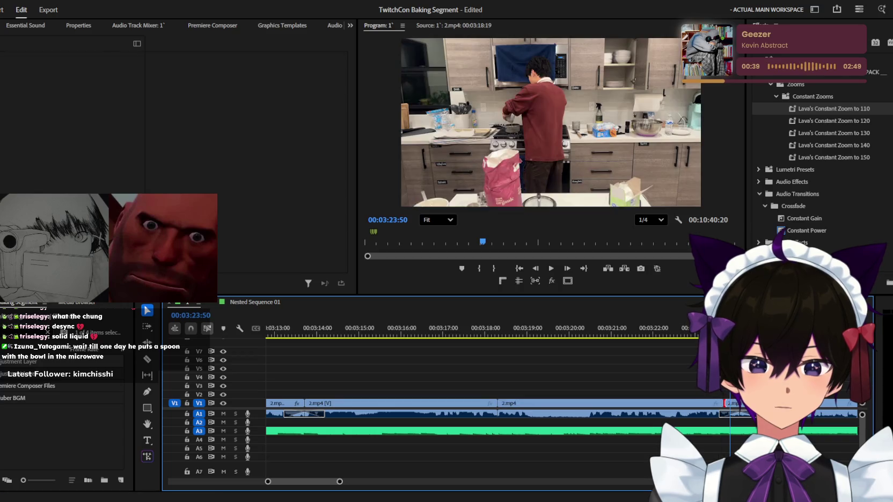
key("space")
key("equal")
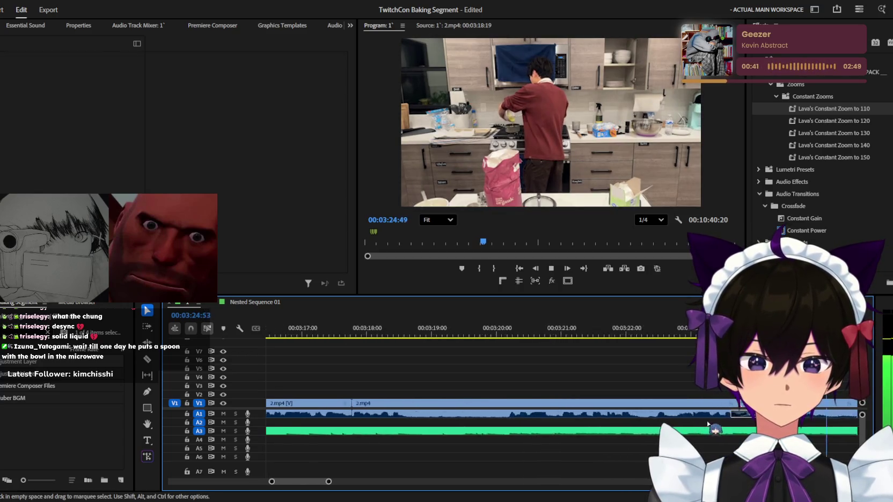
key("minus")
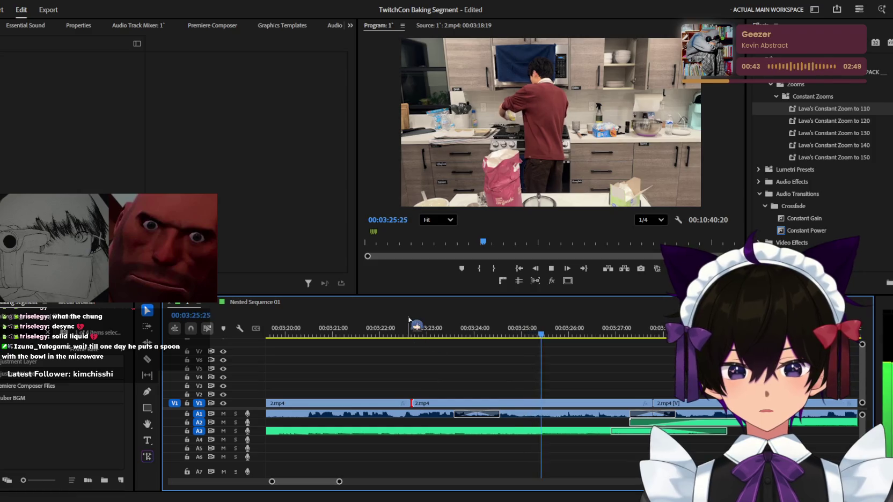
- Roll the edit point between the two 2.mp4 clips later, closing the gap near 00:03:23
left_click(410, 328)
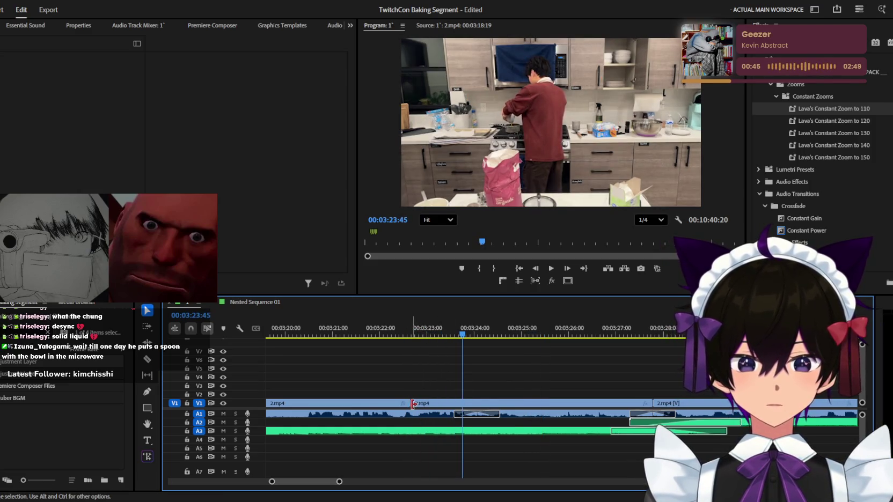
left_click_drag(413, 404, 476, 404)
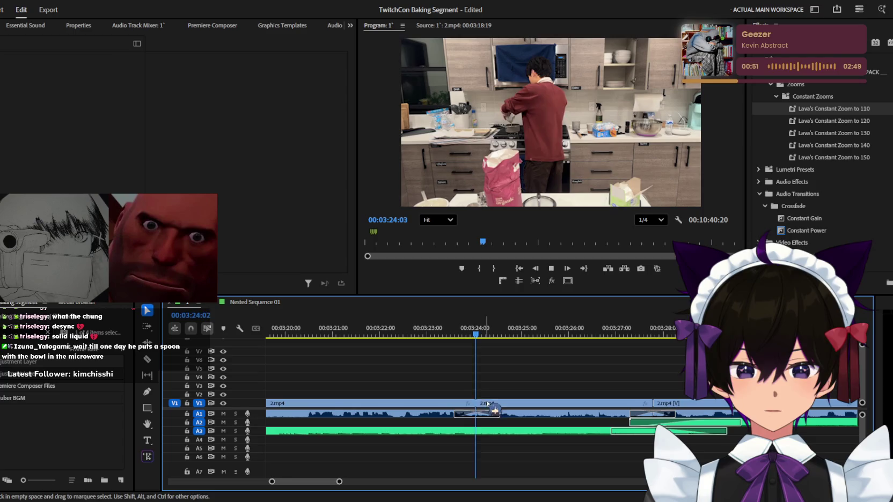
scroll(494, 410, "down", 1, "alt")
scroll(494, 410, "down", 1, "alt")
scroll(495, 405, "down", 1, "alt")
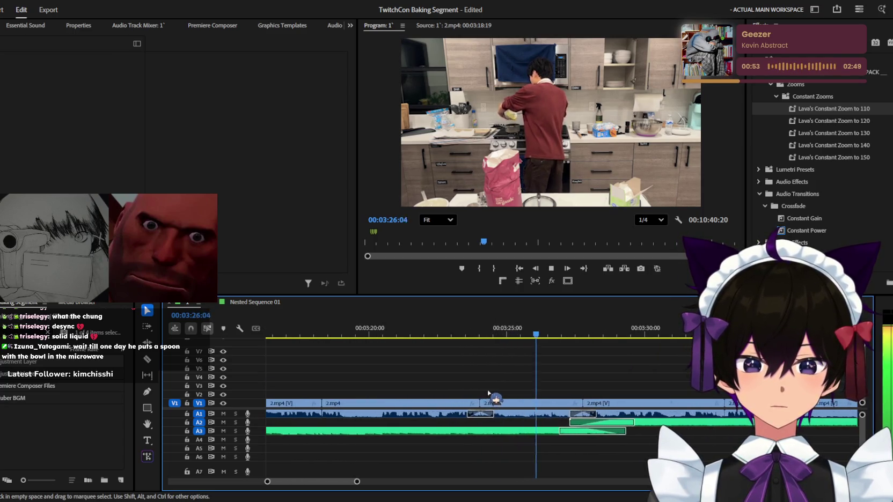
scroll(495, 395, "down", 1, "alt")
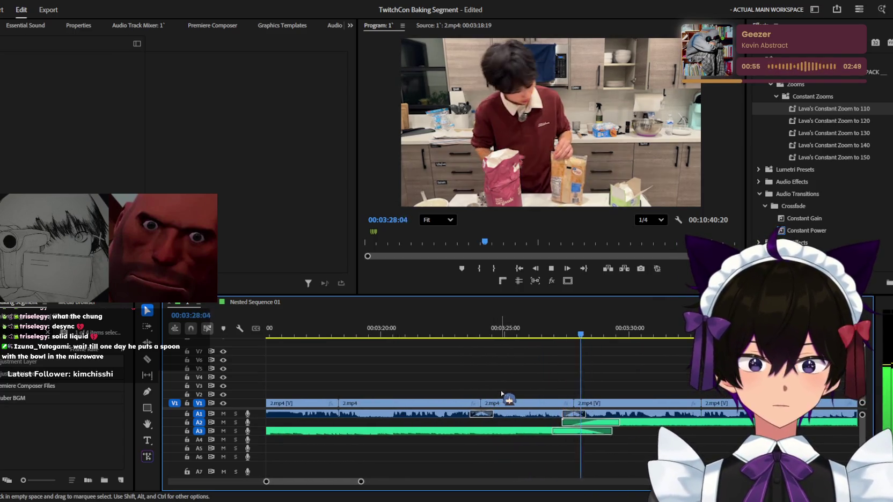
scroll(510, 393, "down", 2, "alt")
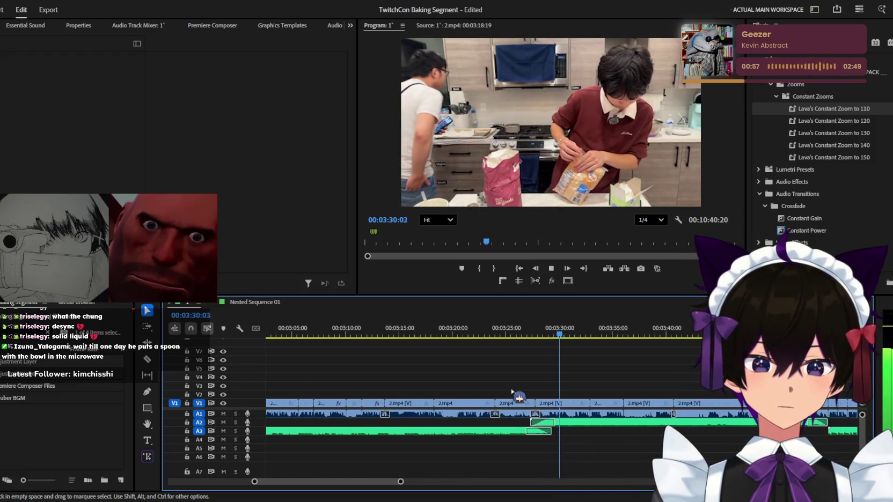
scroll(516, 396, "up", 2, "alt")
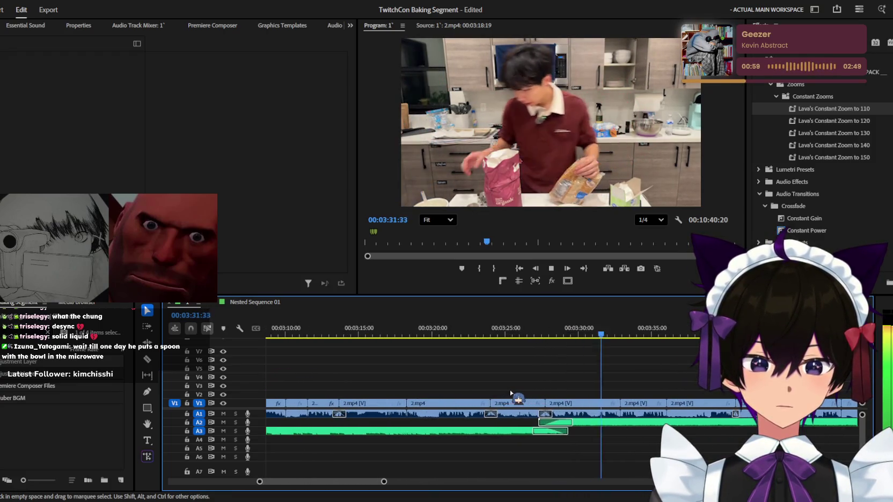
left_click(598, 422)
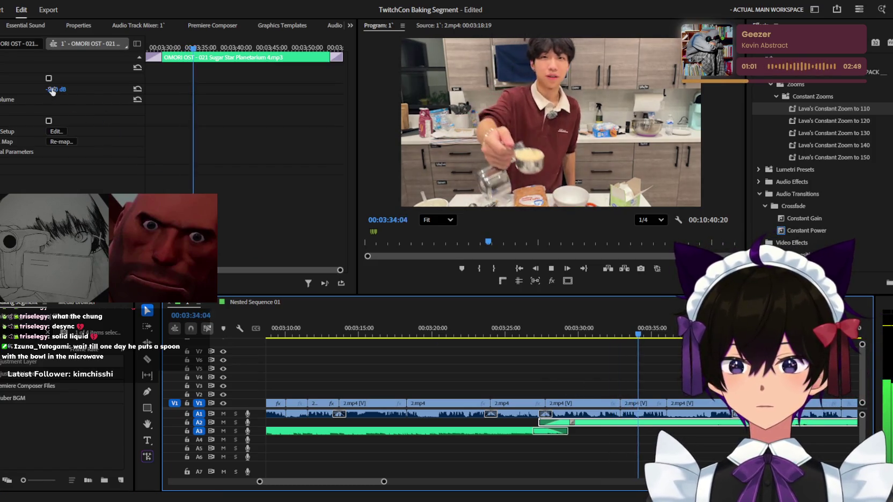
left_click(52, 90)
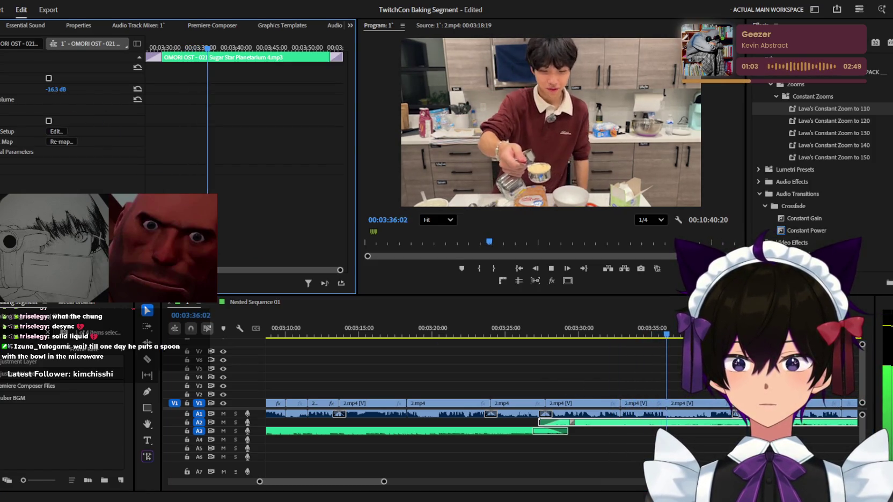
key("j")
key("j")
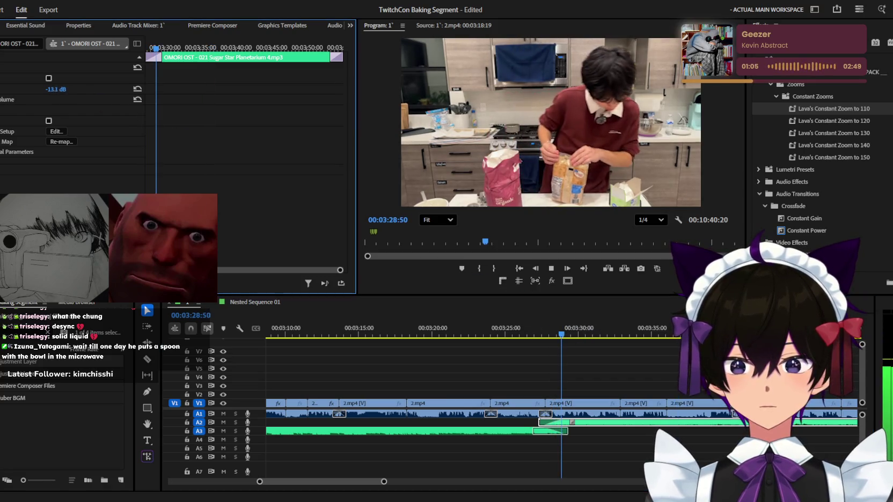
left_click(451, 318)
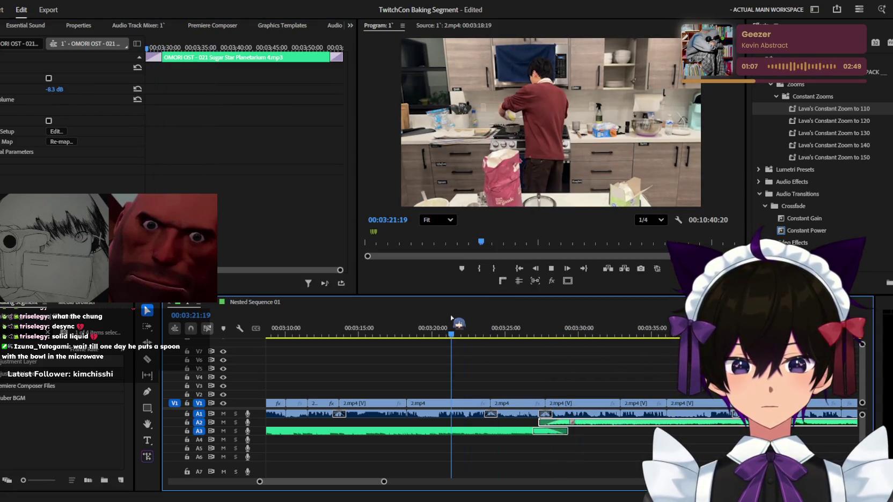
left_click(554, 329)
scroll(570, 397, "up", 2)
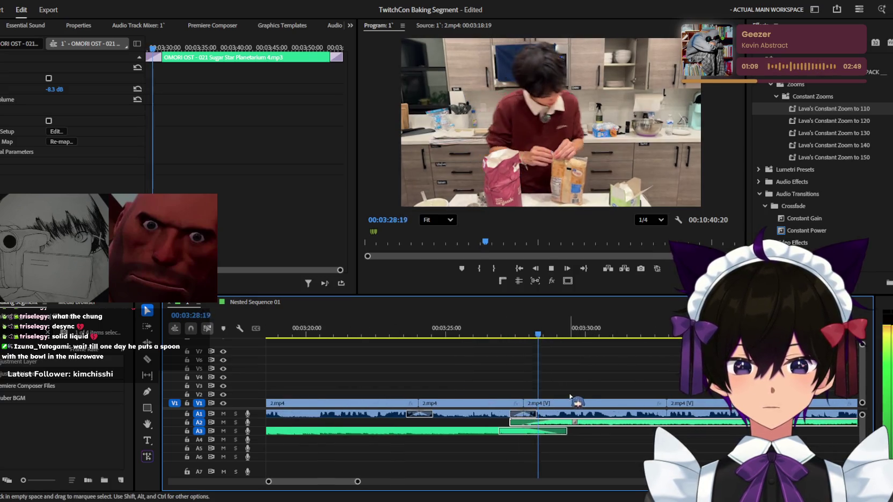
key("space")
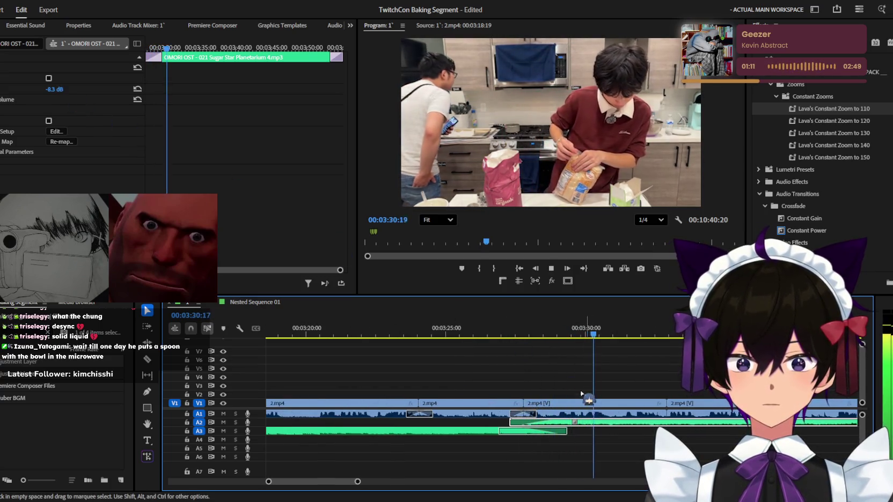
scroll(584, 384, "down", 2)
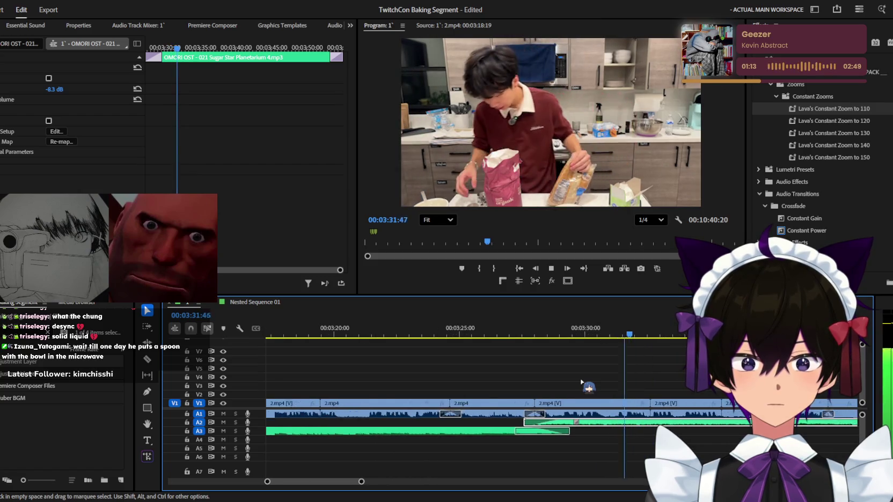
left_click(636, 376)
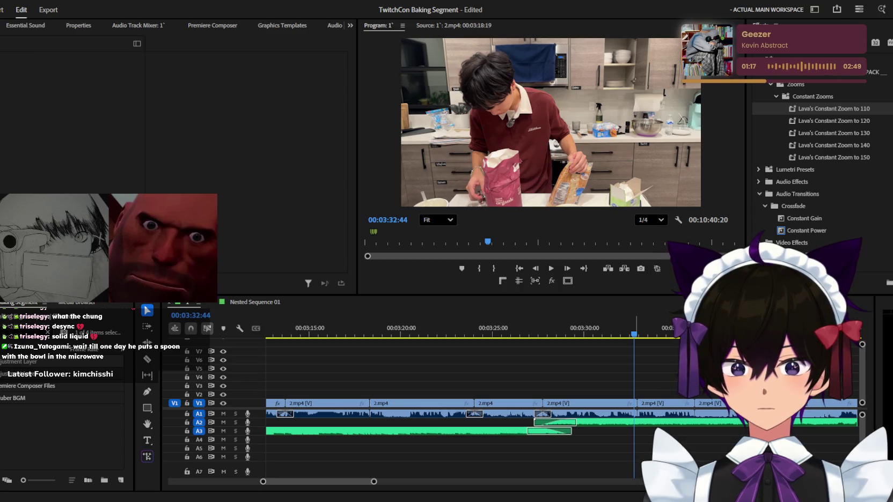
- Play the sequence from 03:27:29 to 03:37:41 and select the OMORI OST music clip
left_click_drag(617, 334, 562, 333)
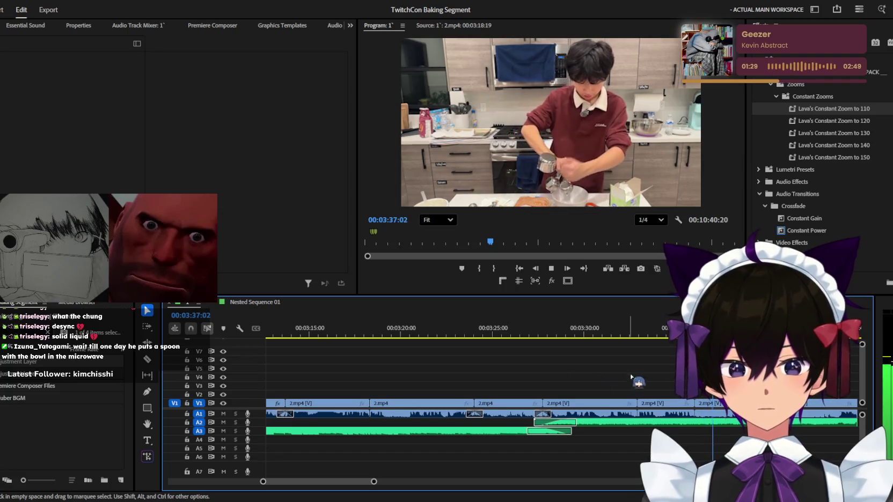
key("space")
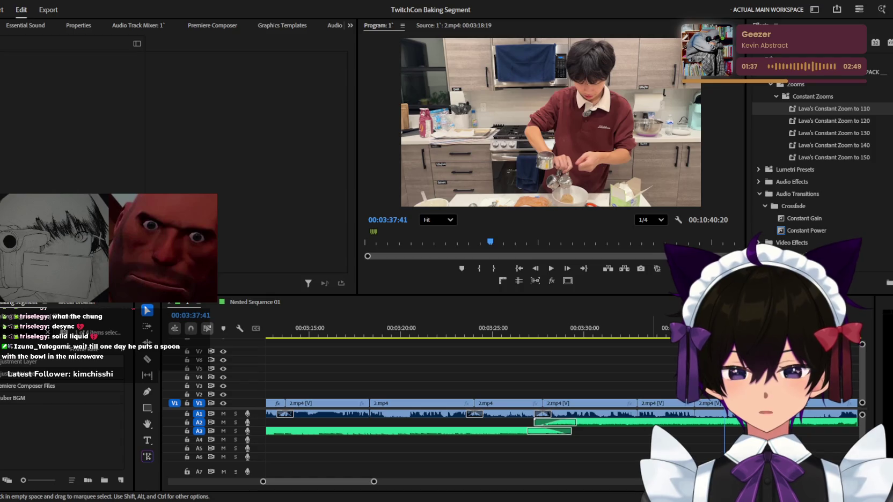
key("shift+3")
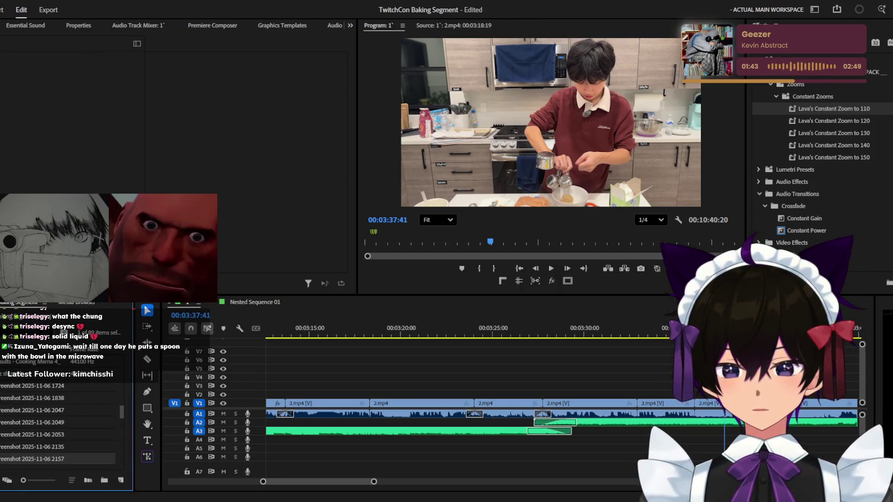
scroll(608, 428, "down", 3)
scroll(608, 427, "down", 2)
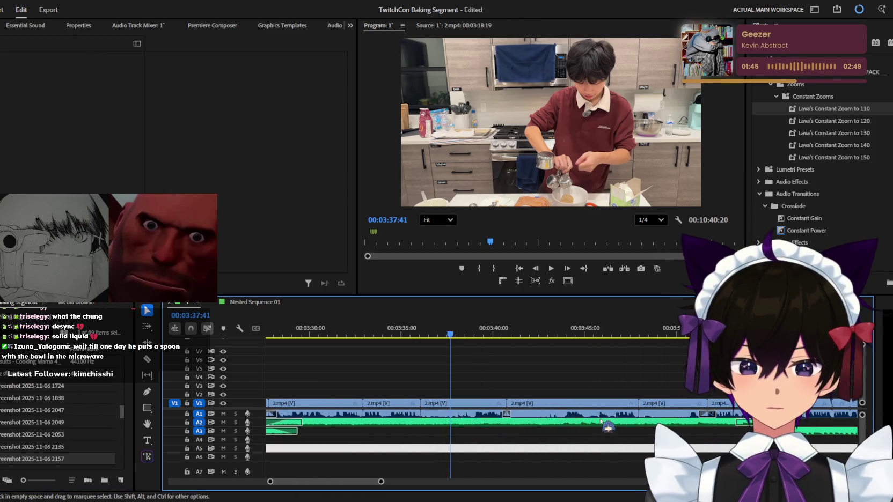
left_click(575, 423)
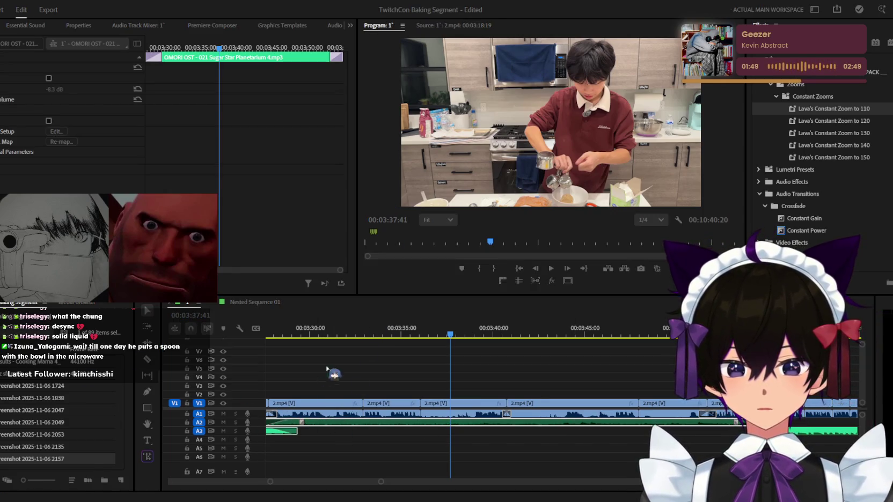
- Place Screenshot 2025-11-06 215702.png on V2 at about 03:27, over the baking footage
key("Up")
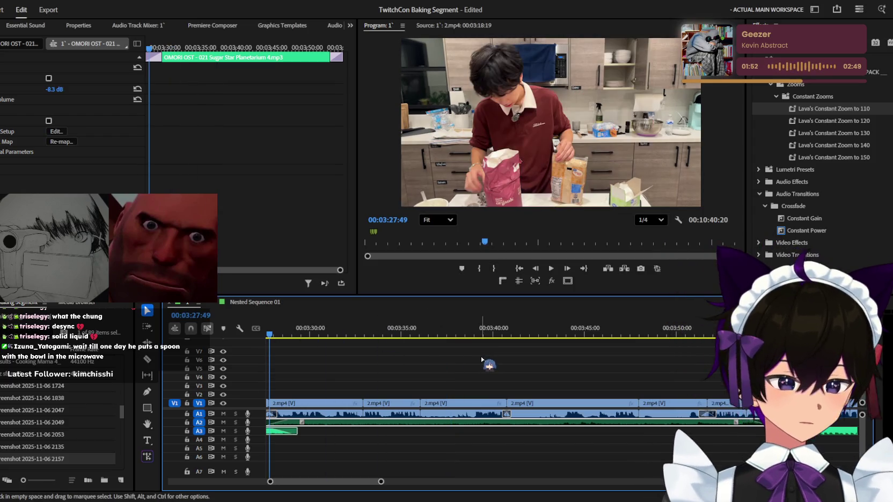
left_click(492, 358)
key("space")
key("minus")
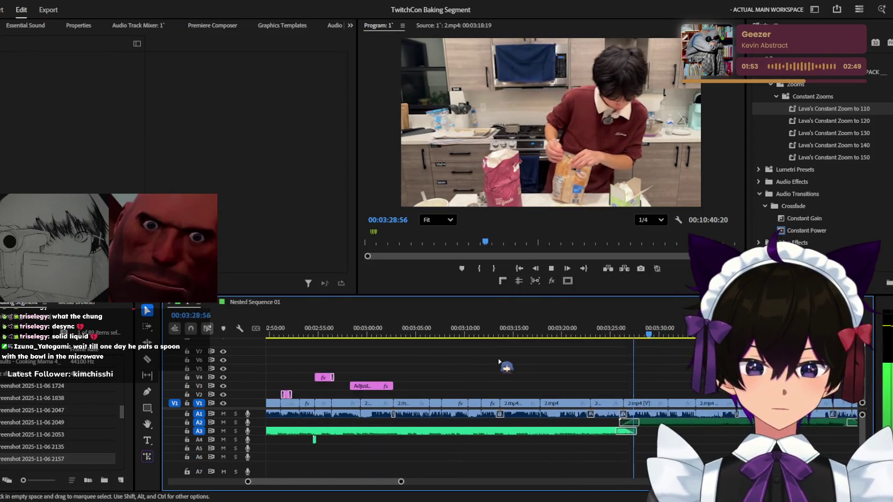
key("equal")
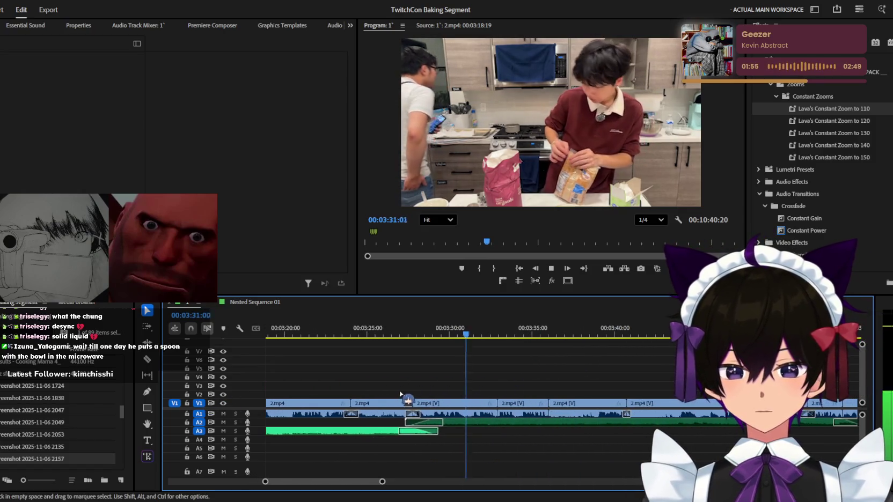
key("equal")
key("space")
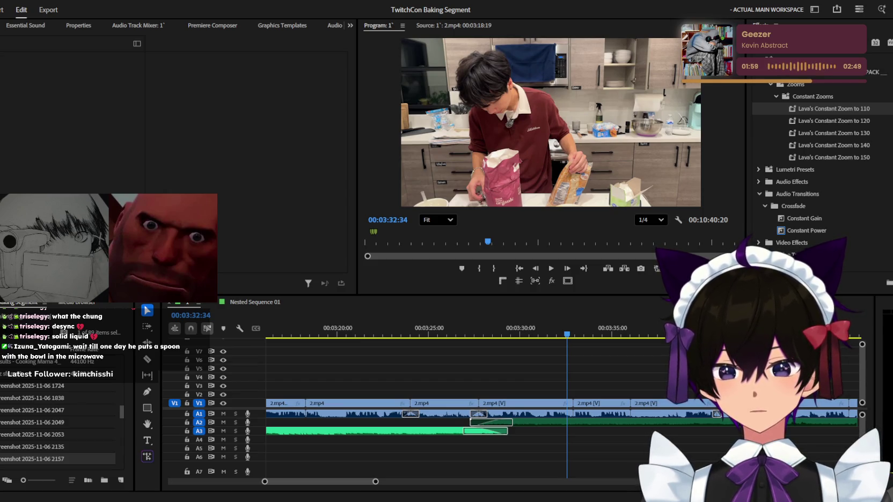
key("space")
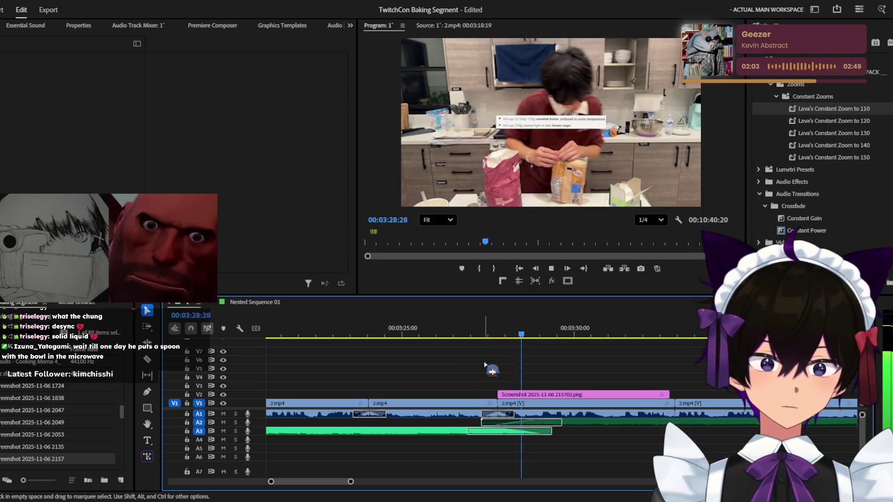
- Extend the recipe screenshot clip to end near 03:32:27 and play back the overlay
left_click(529, 395)
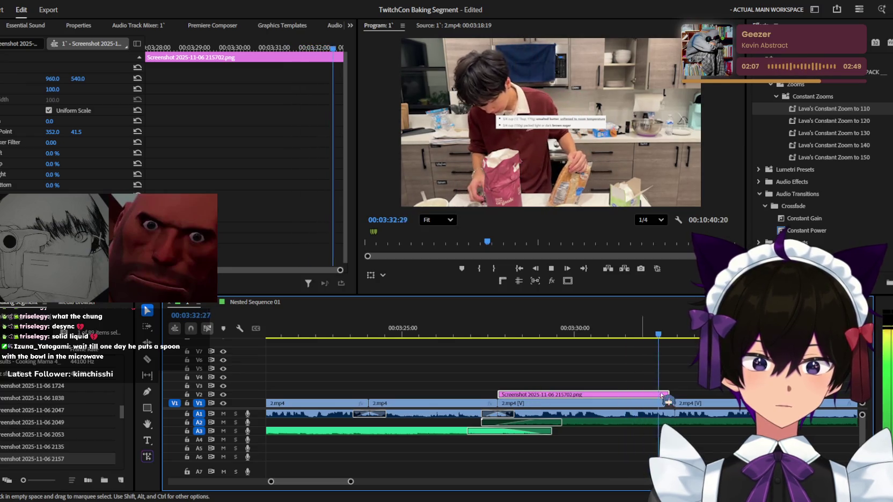
mouse_move(668, 394)
left_mouse_down()
mouse_move(680, 391)
mouse_move(671, 390)
left_mouse_up()
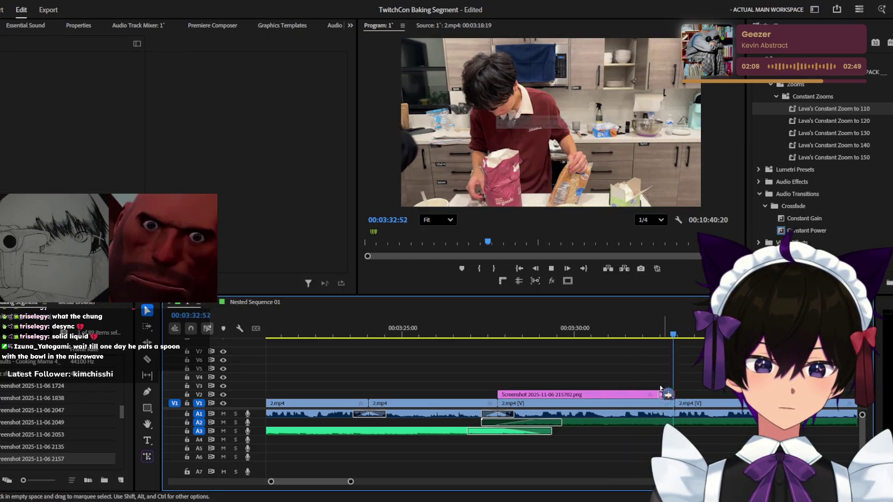
key("space")
key("minus")
key("minus")
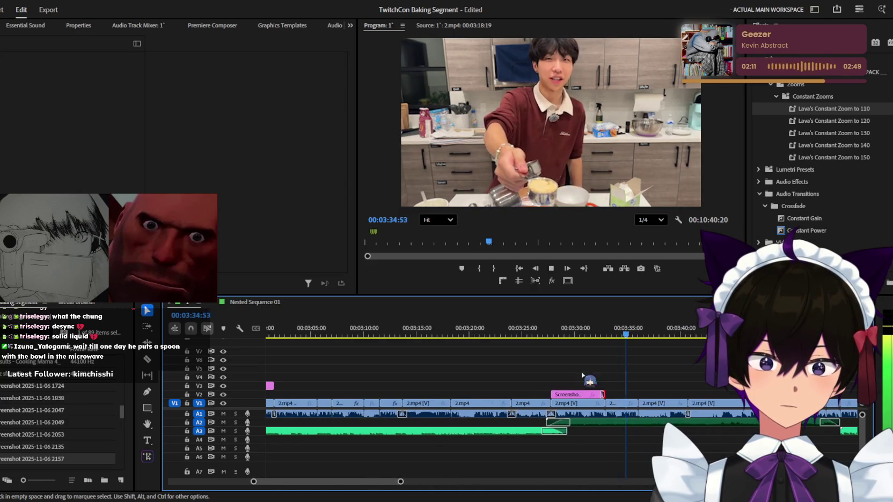
key("j")
key("j")
key("equal")
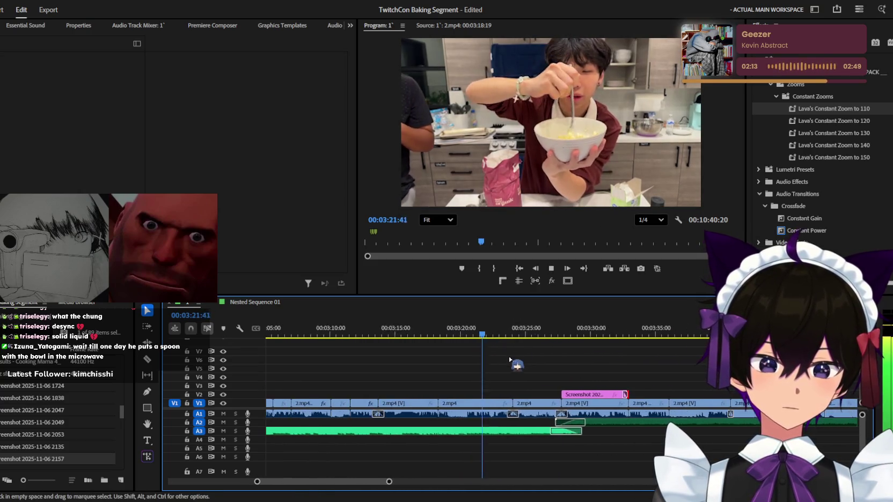
key("l")
key("equal")
key("equal")
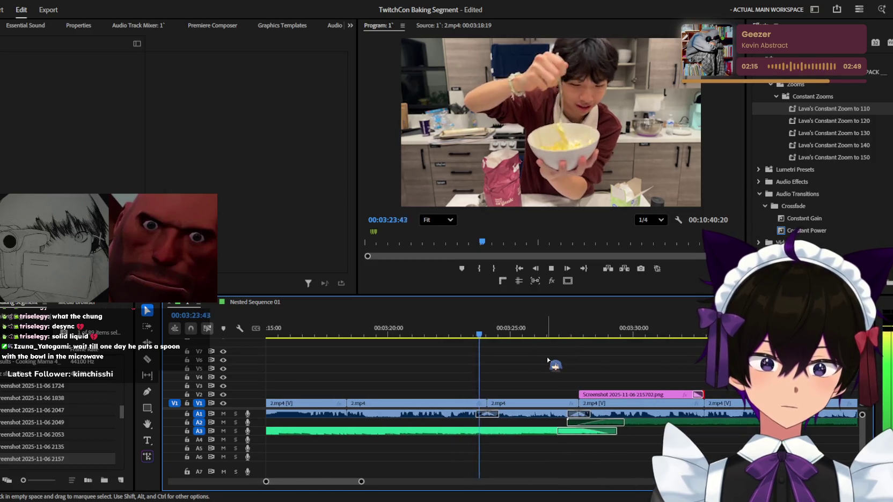
key("equal")
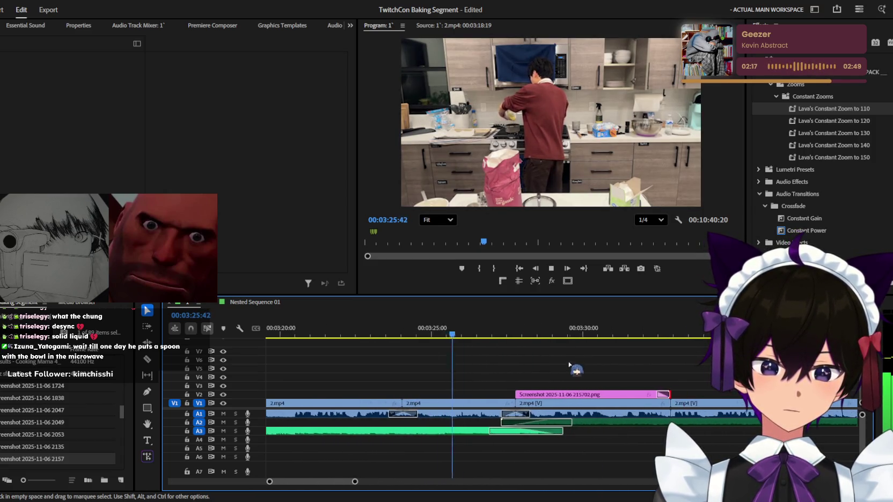
- Razor the 2.mp4 clip on V1 at the playhead, just after the overlay ends
key("minus")
key("minus")
key("minus")
scroll(473, 380, "up", 3)
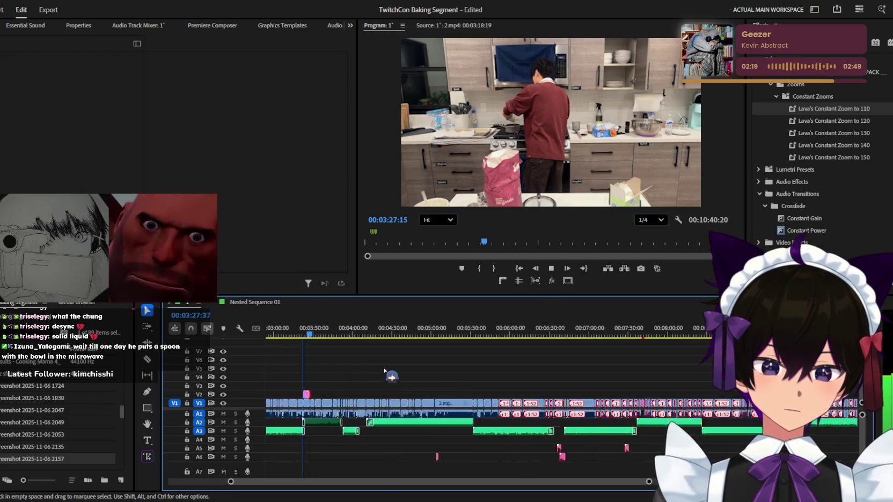
scroll(483, 378, "up", 3)
scroll(494, 377, "up", 3)
scroll(504, 375, "up", 3)
scroll(507, 376, "up", 2)
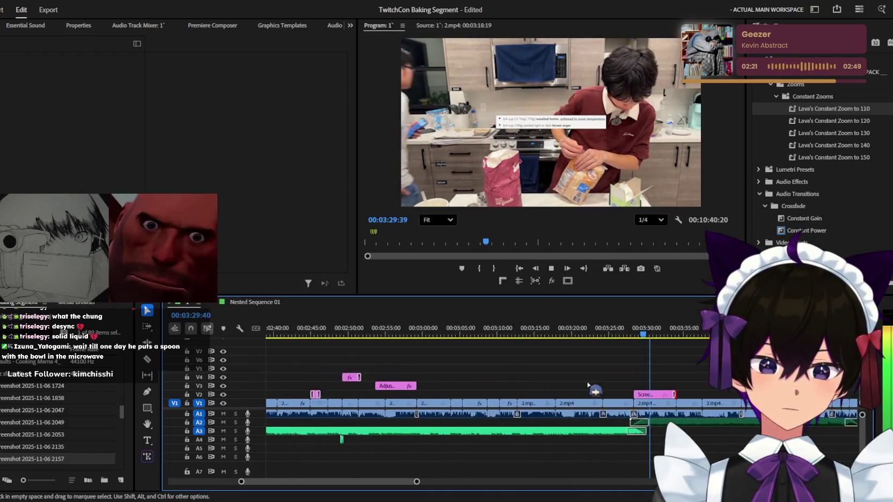
left_click(660, 394)
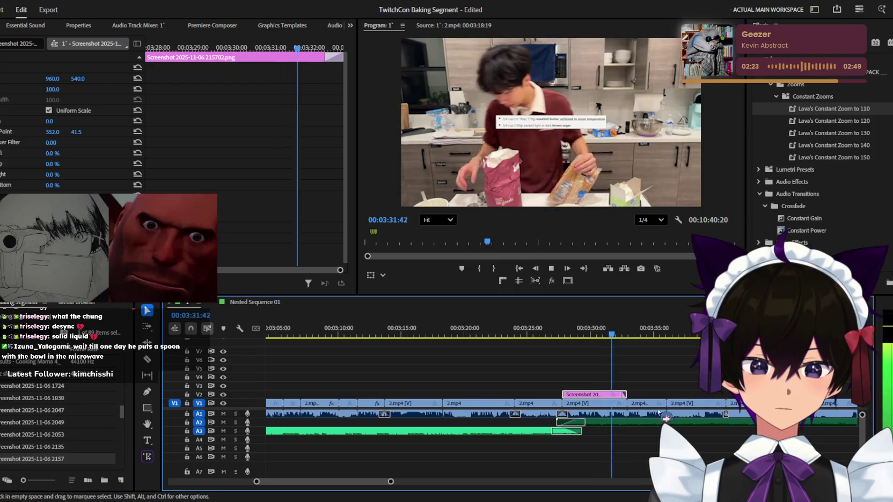
scroll(644, 402, "up", 3)
scroll(563, 400, "up", 3)
key("c")
left_click(553, 402)
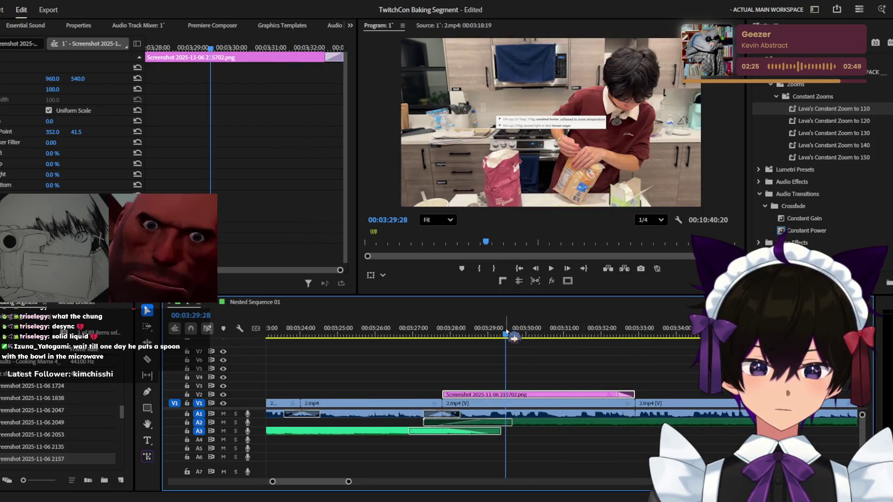
scroll(575, 408, "up", 2)
- Make a second cut in 2.mp4 and delete the short slice between the cuts
left_click(591, 413)
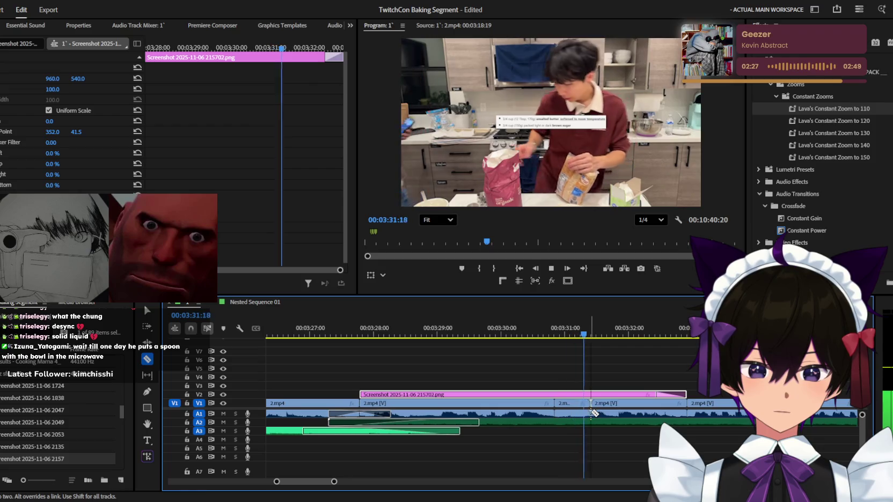
key("v")
left_click(580, 413)
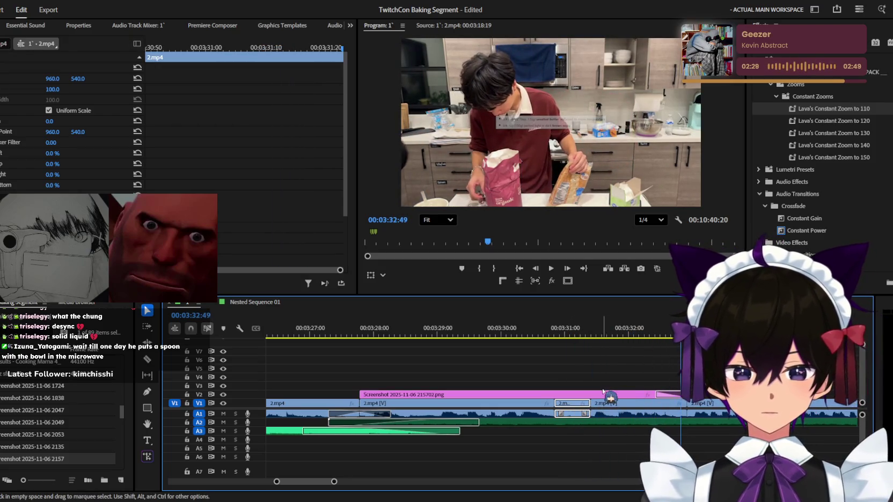
key("Delete")
scroll(578, 359, "down", 3)
- Lower the OMORI OST music clip to about -17 dB and replay the edited section
left_click(505, 335)
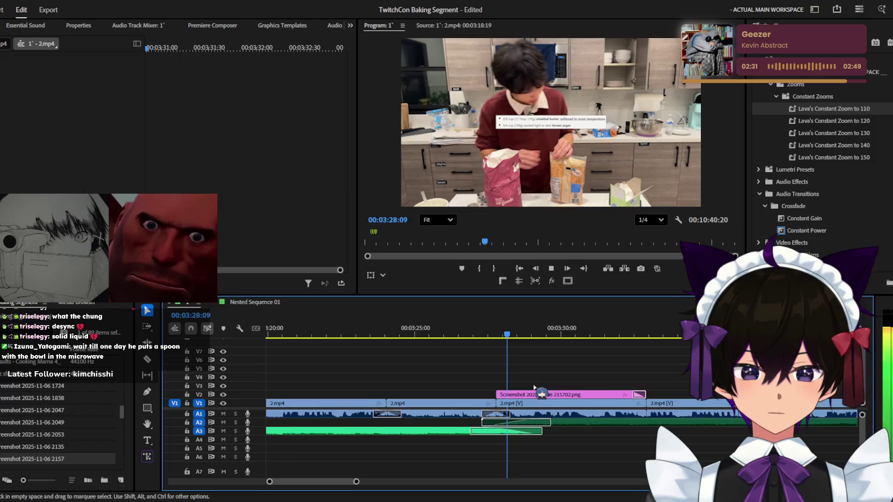
scroll(443, 425, "up", 3)
left_click(444, 430)
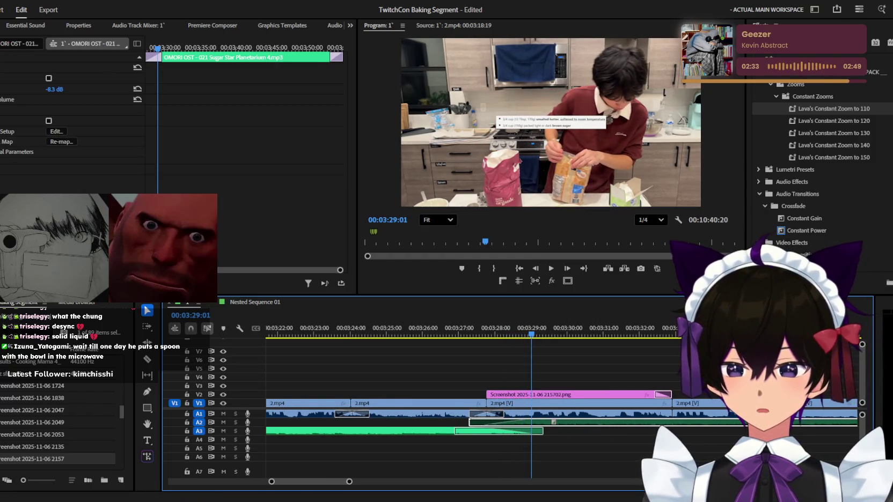
key("space")
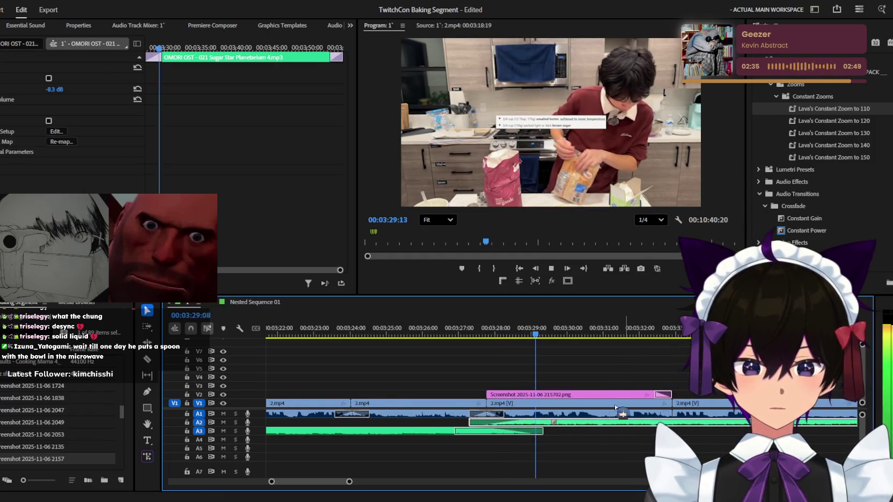
scroll(597, 418, "down", 3)
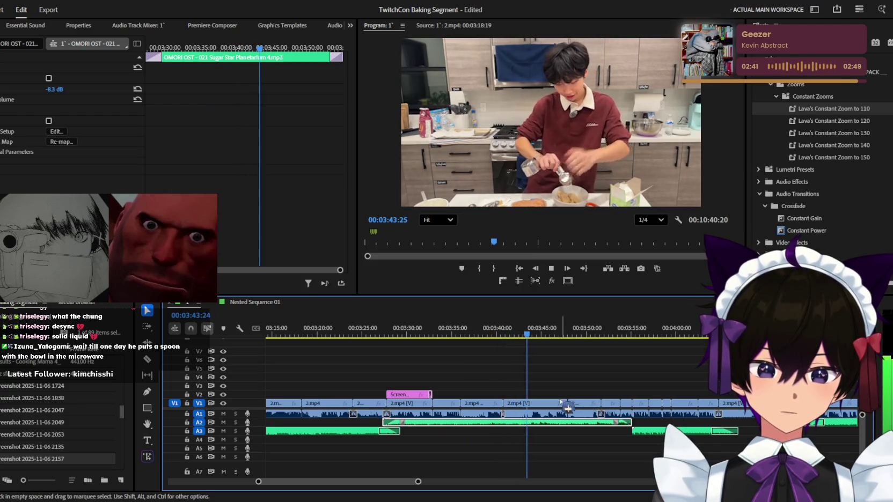
scroll(594, 409, "up", 2)
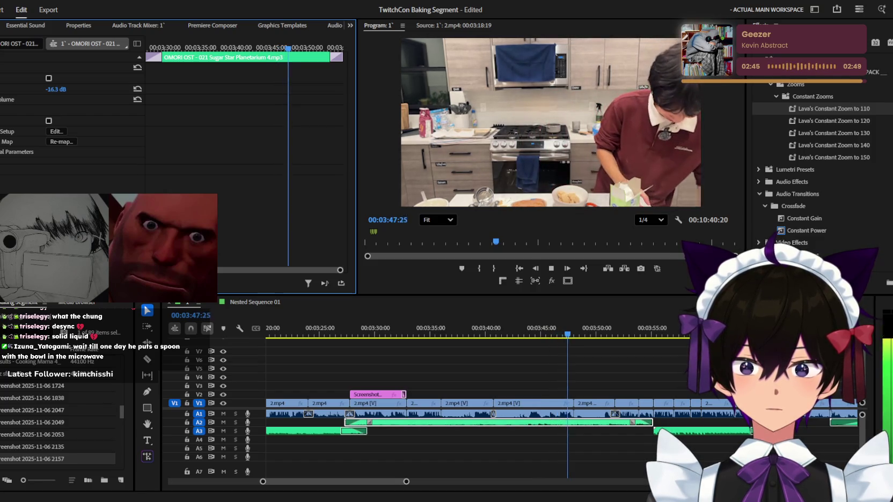
left_click(349, 330)
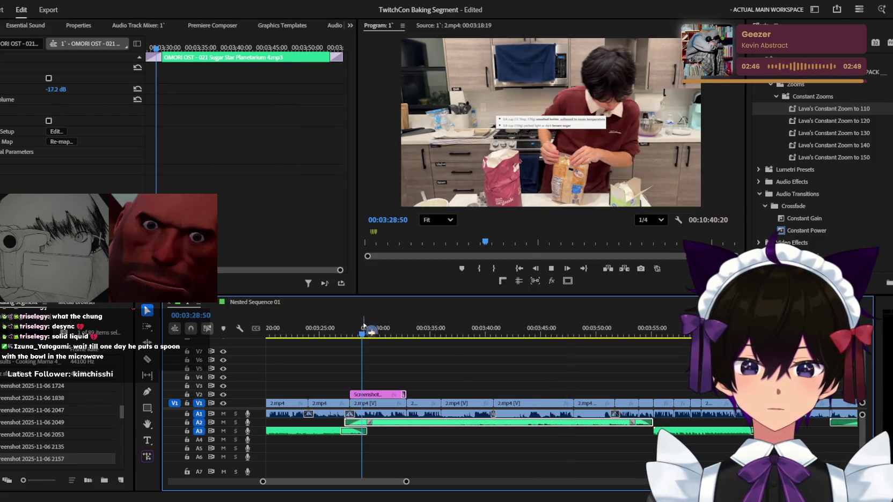
left_click(475, 363)
- Razor the OMORI OST music clip on A2 around 00:03:40 and select one piece
key("c")
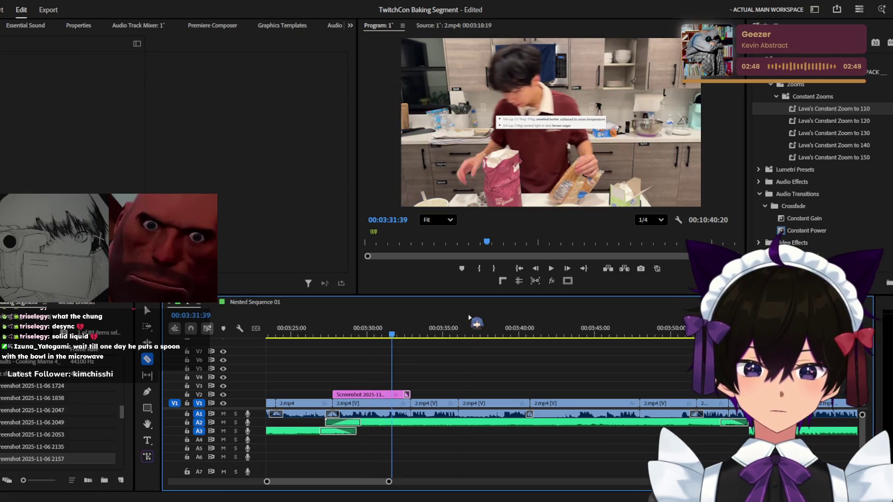
left_click(474, 329)
key("=")
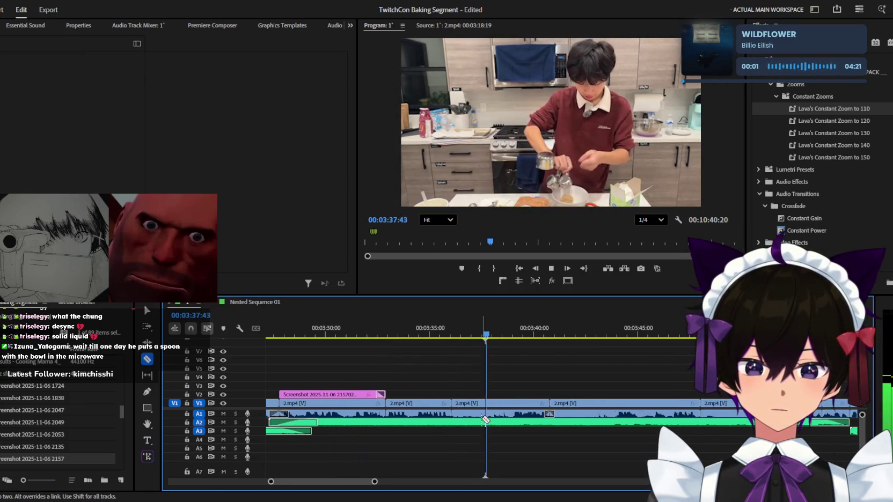
left_click(486, 412)
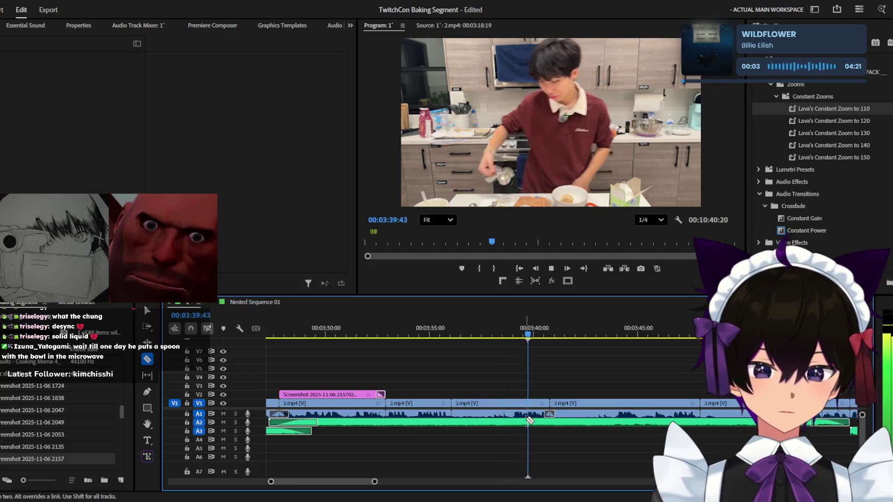
key("minus")
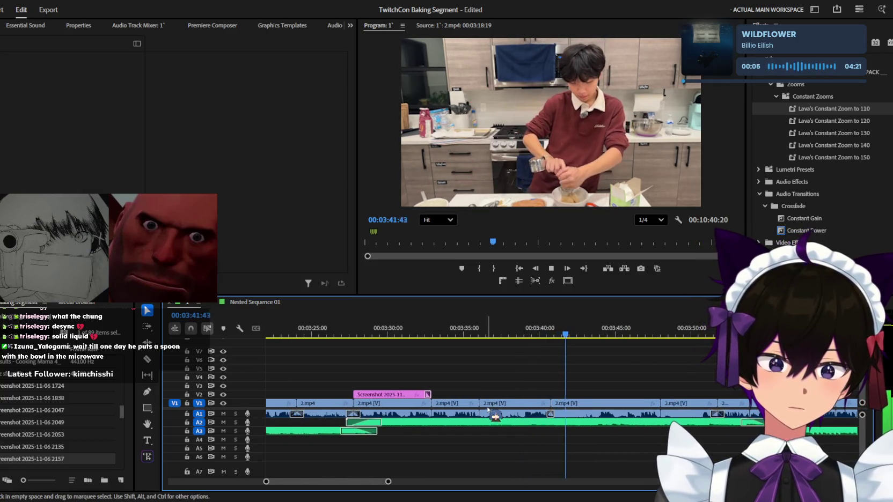
key("v")
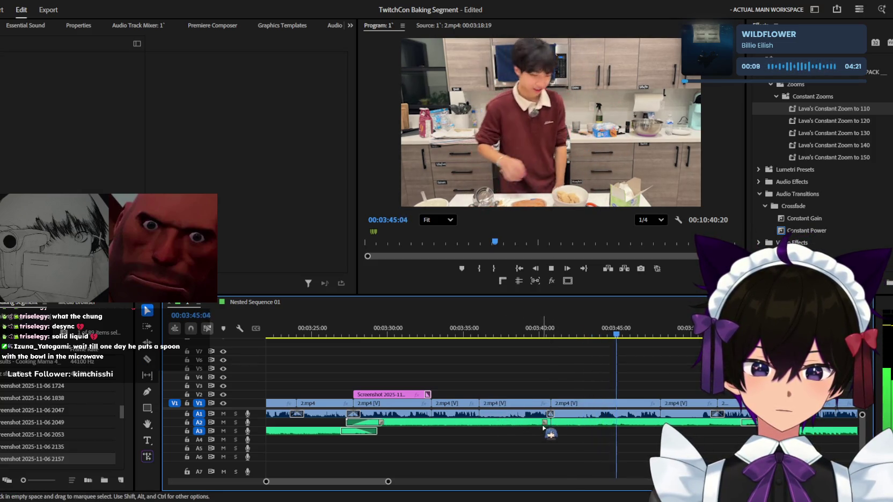
left_click(528, 423)
left_click(474, 329)
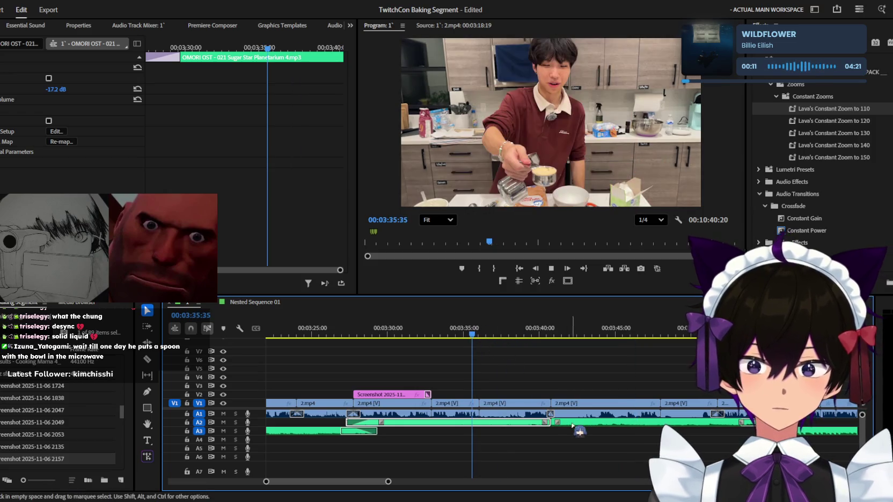
- Raise the first OMORI music piece's Volume Level from -17.2 dB to -5.3 dB
left_click_drag(52, 89, 60, 91)
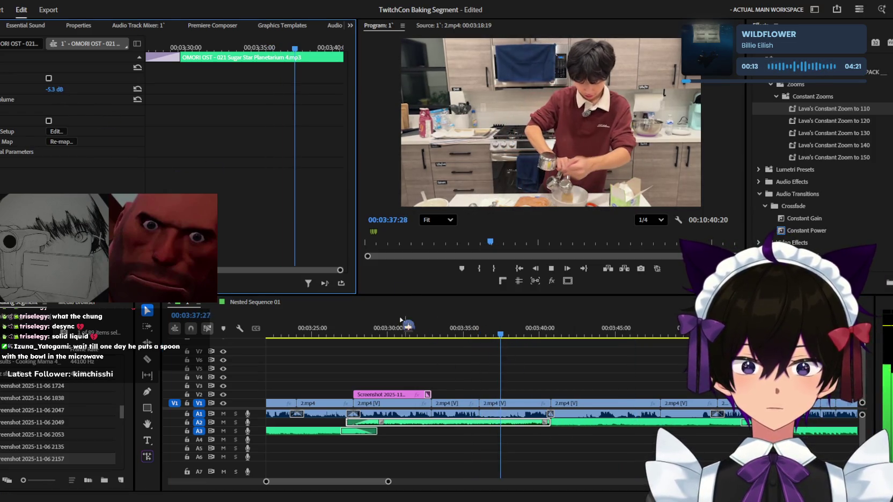
left_click(358, 330)
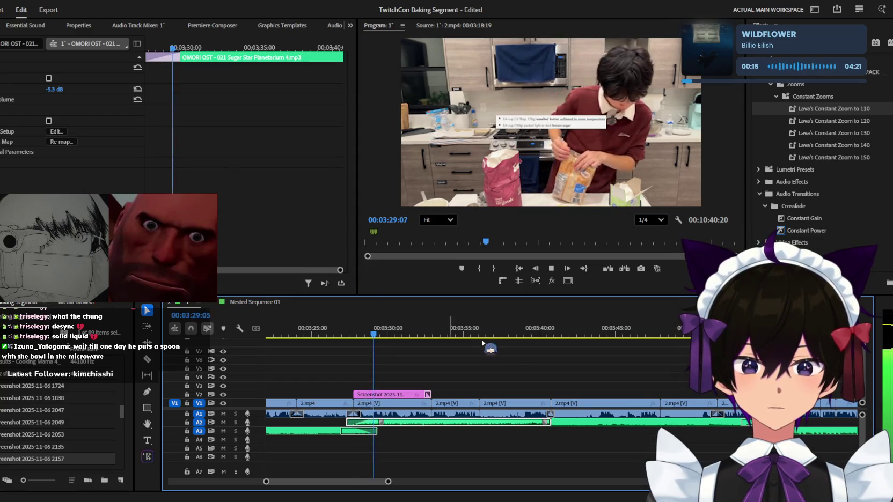
left_click(392, 404)
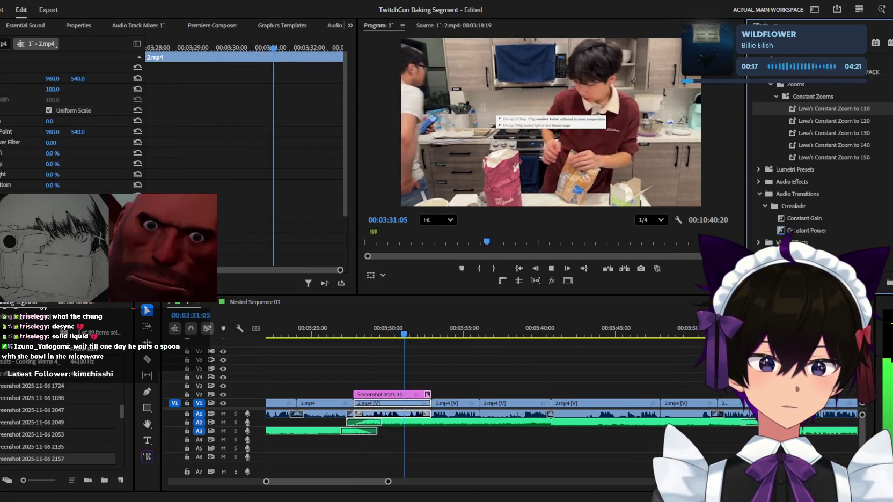
left_click(476, 387)
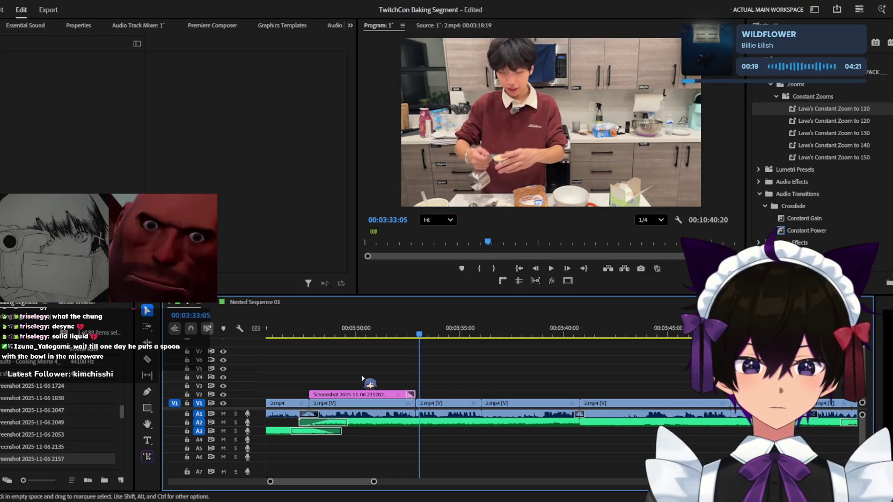
- Scale the recipe screenshot overlay on V2 from 100 to 228 in Effect Controls
left_click(309, 333)
key("equal")
left_click(352, 398)
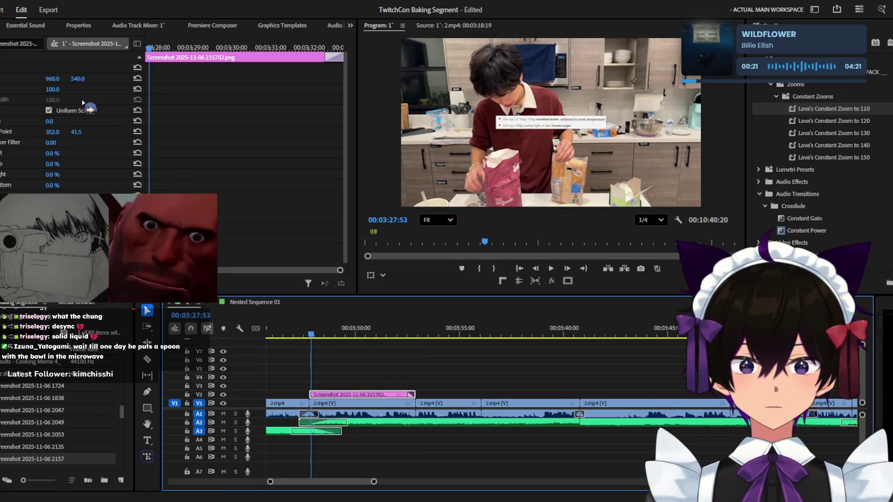
left_click_drag(53, 89, 131, 89)
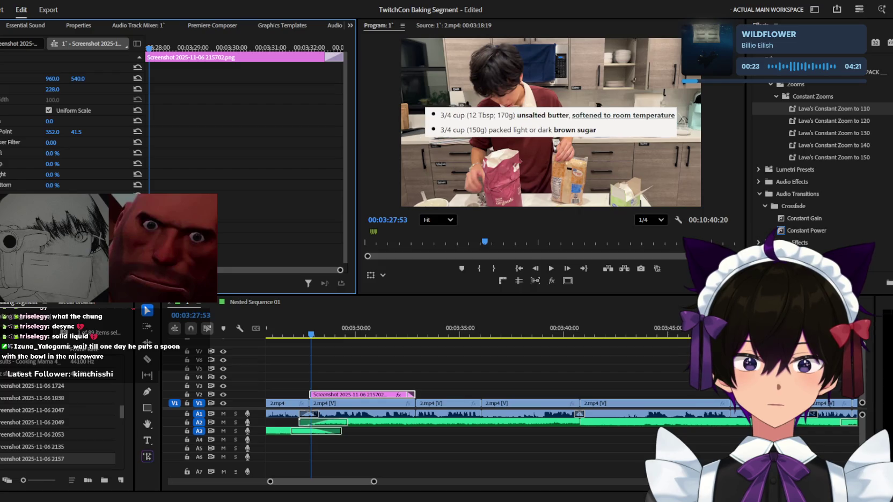
left_click(425, 371)
key("equal")
key("minus")
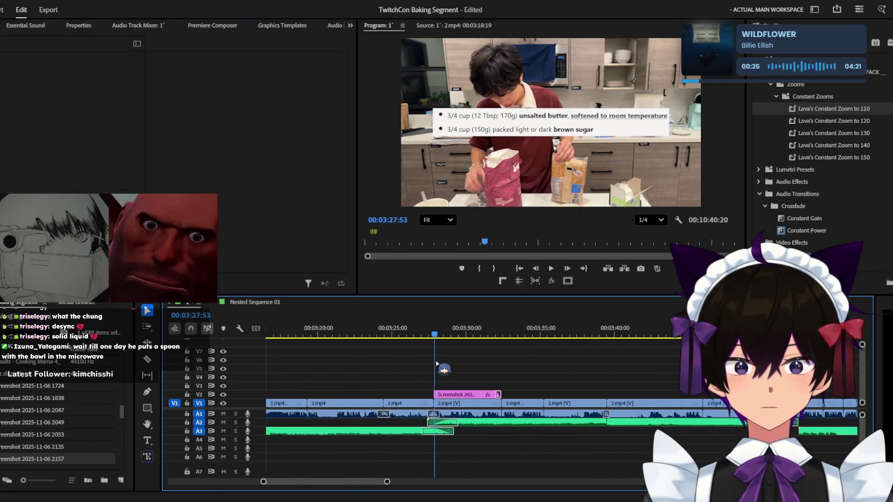
key("minus")
key("minus")
left_click(316, 335)
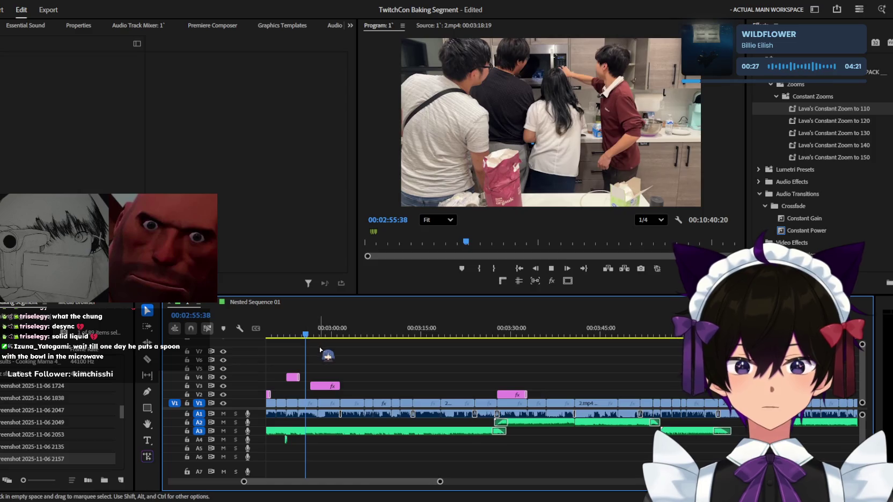
key("minus")
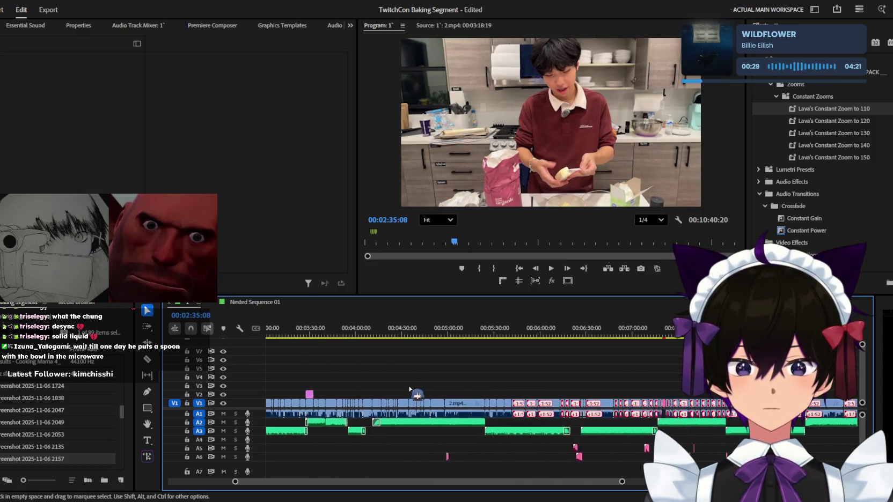
key("minus")
key("minus")
- Save the TwitchCon Baking Segment project and preview the enlarged recipe overlay near 00:03:29
scroll(403, 373, "up", 3)
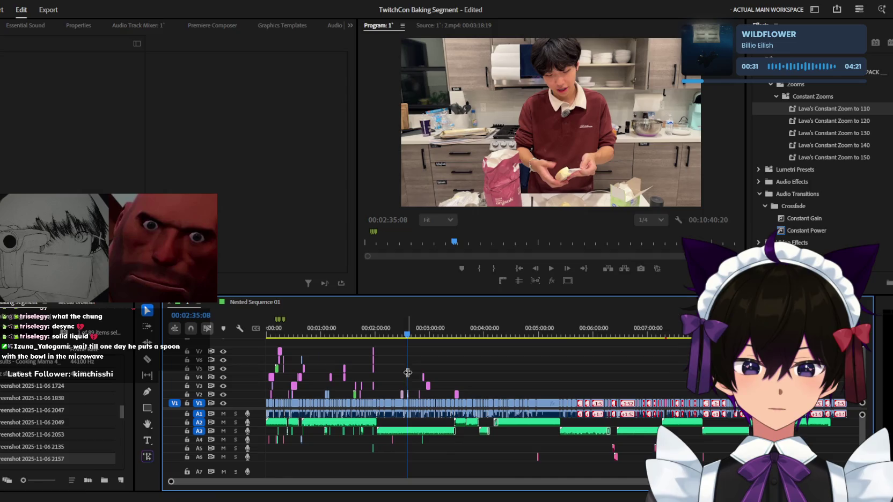
key("ctrl+s")
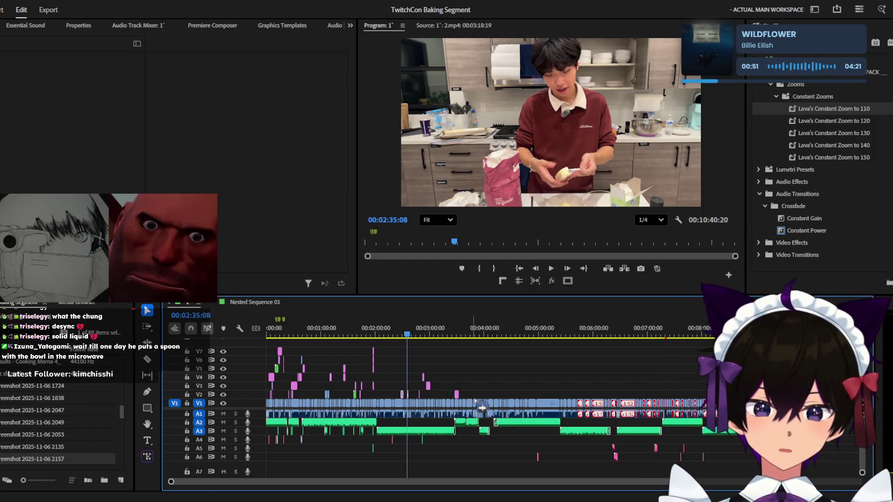
scroll(480, 370, "up", 2)
scroll(480, 368, "up", 3)
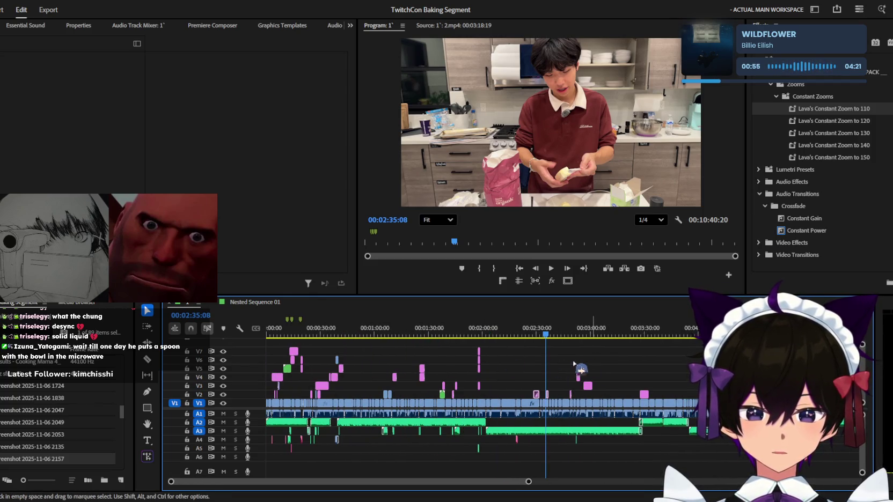
left_click(638, 329)
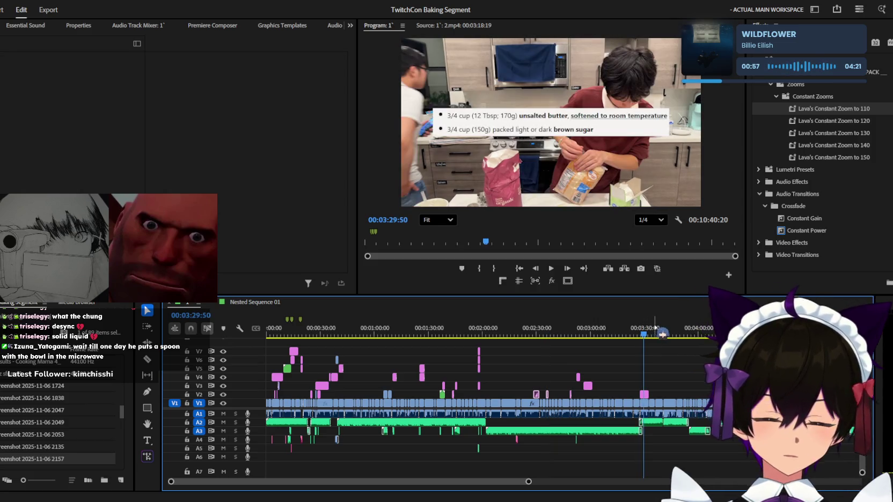
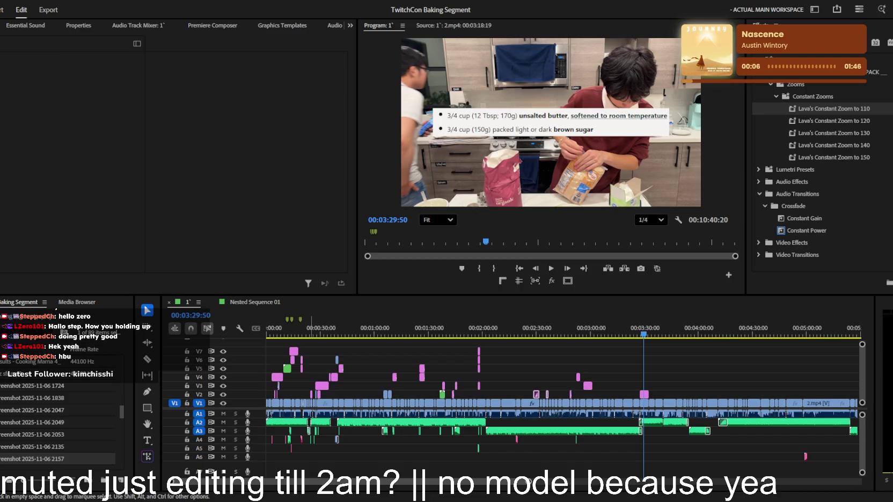
- Play back the sequence from about 2:51 to review the recipe section
key("shift+3")
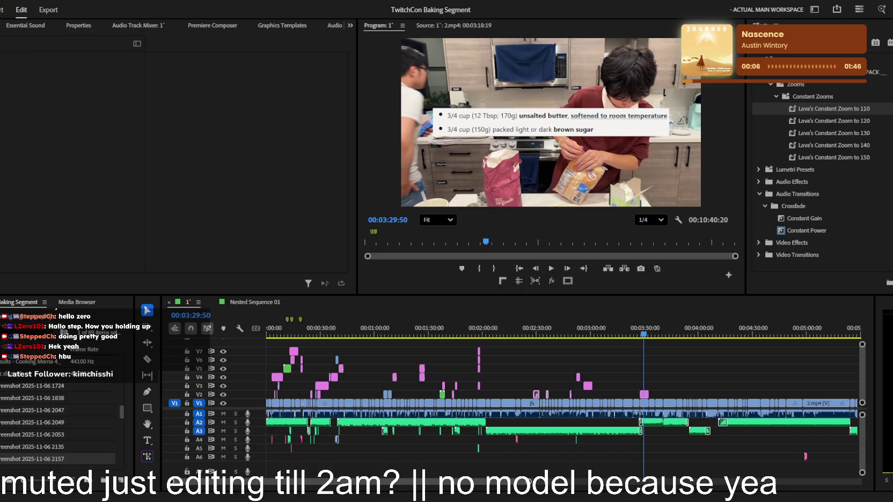
left_click(576, 329)
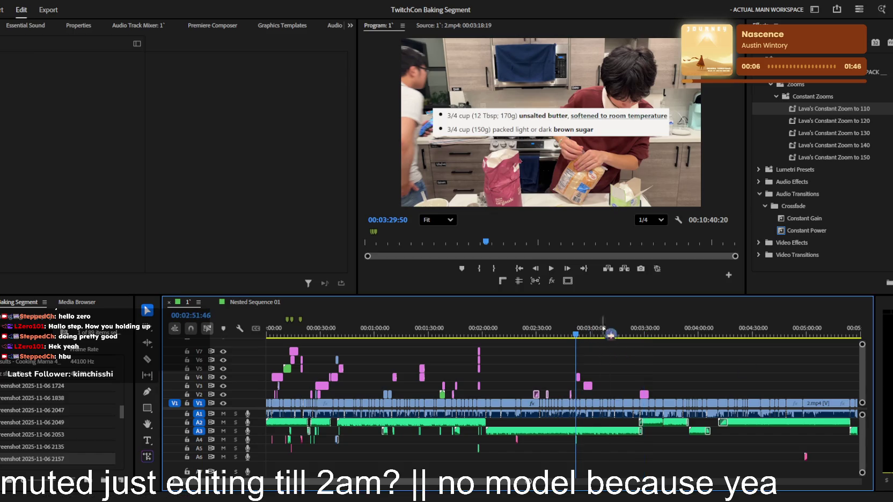
scroll(658, 355, "up", 1)
scroll(671, 364, "up", 1)
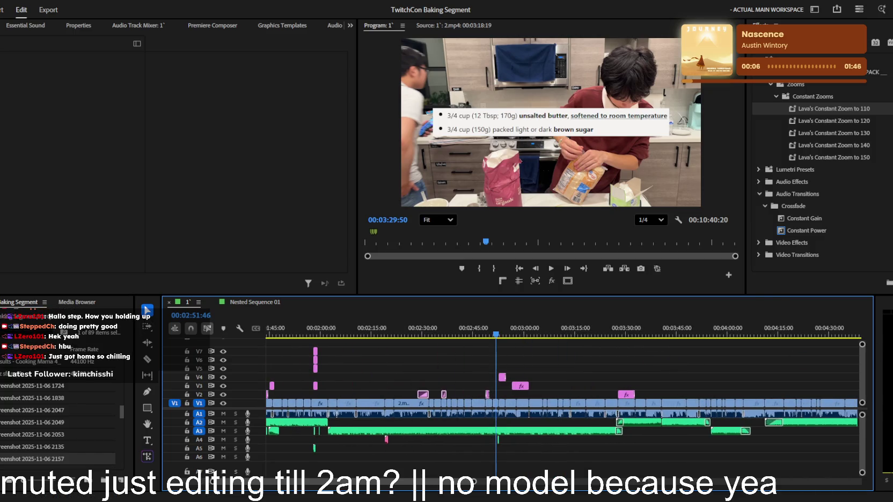
key("space")
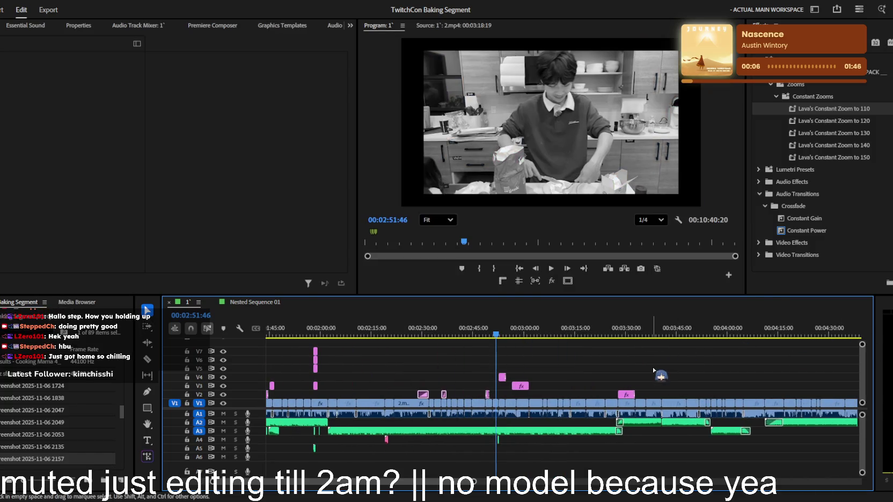
scroll(561, 370, "up", 1)
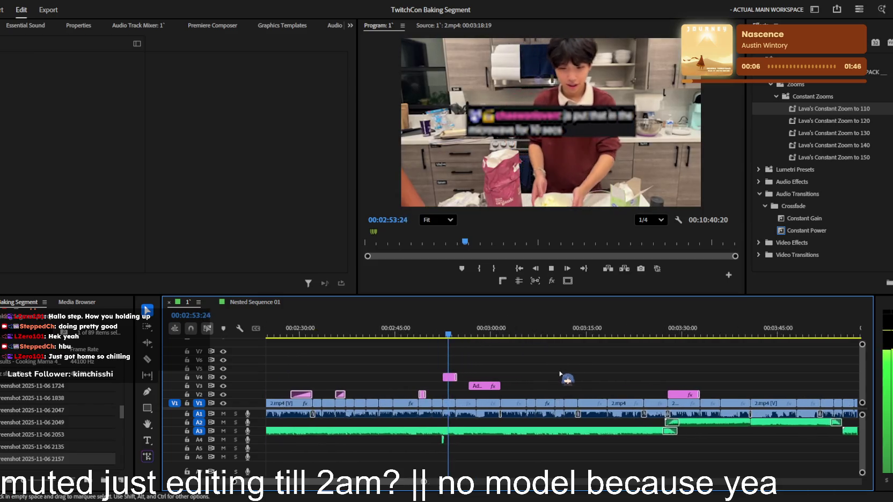
scroll(559, 373, "up", 1)
scroll(556, 375, "up", 1)
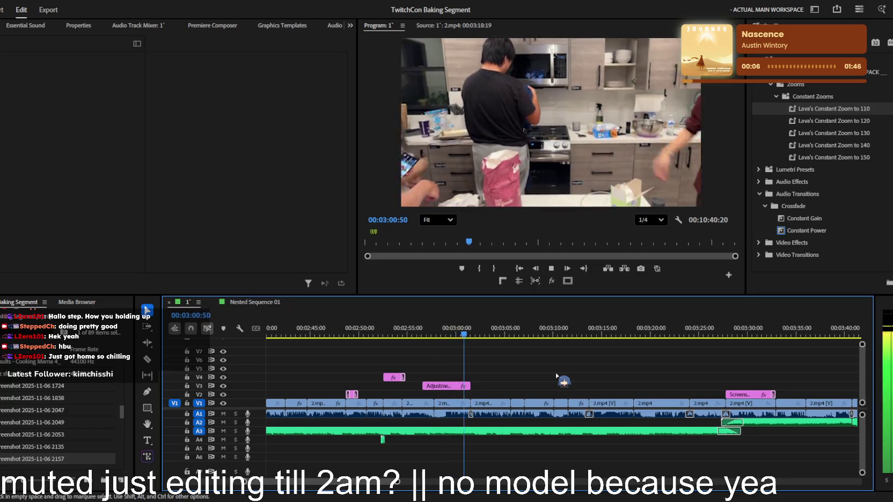
scroll(556, 375, "down", 2)
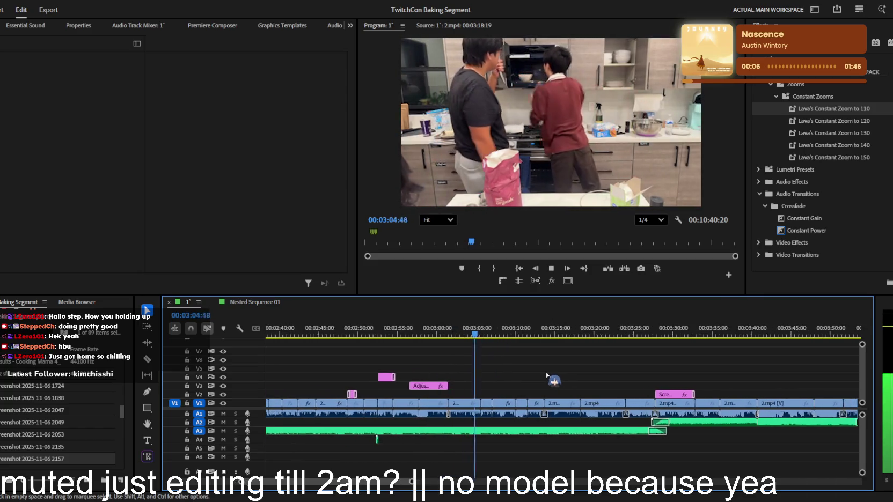
scroll(548, 376, "up", 1)
scroll(548, 376, "up", 1)
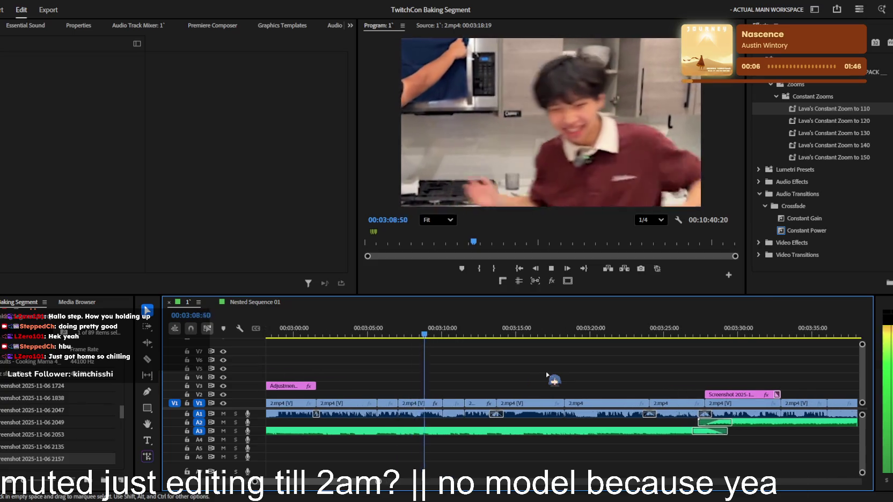
scroll(547, 376, "up", 1)
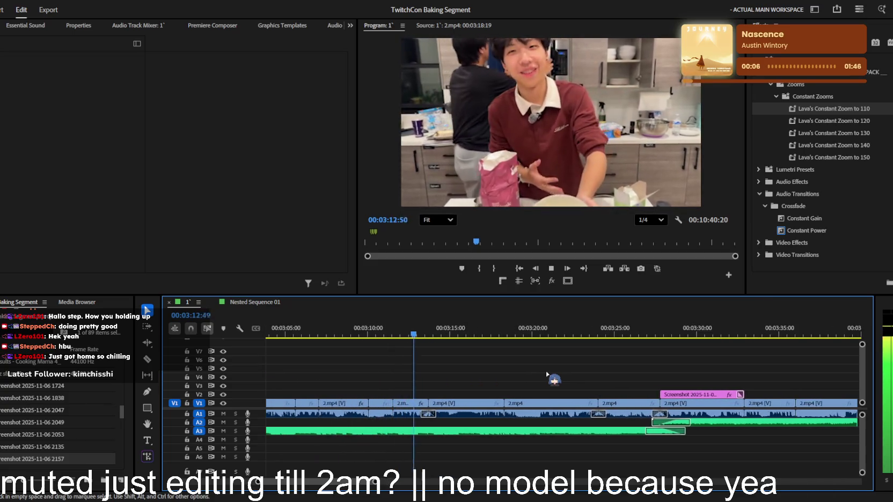
scroll(553, 380, "down", 1)
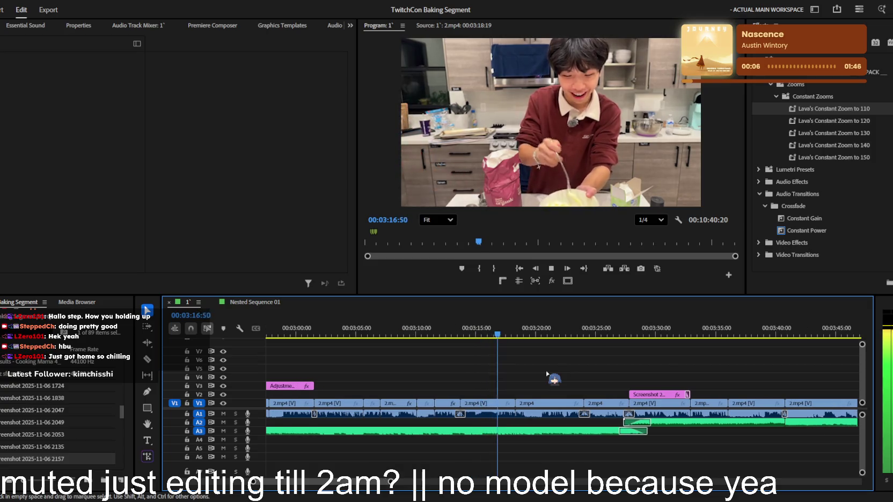
scroll(553, 380, "up", 1)
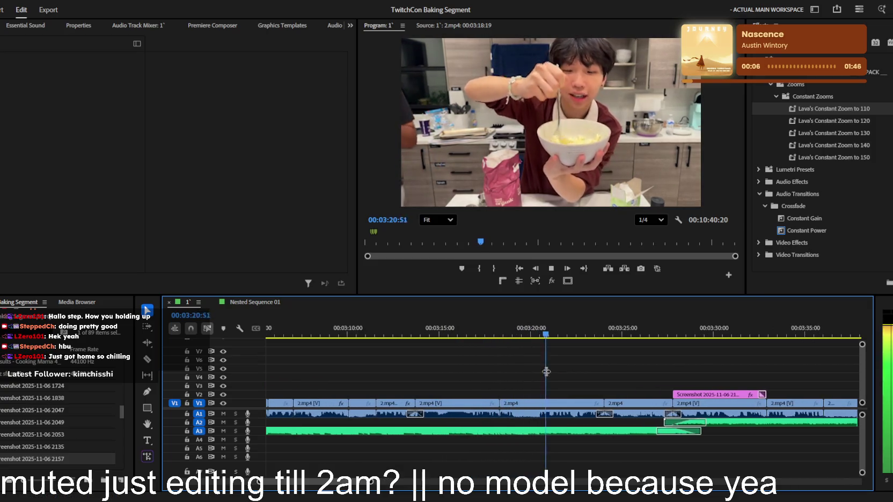
scroll(553, 380, "down", 1)
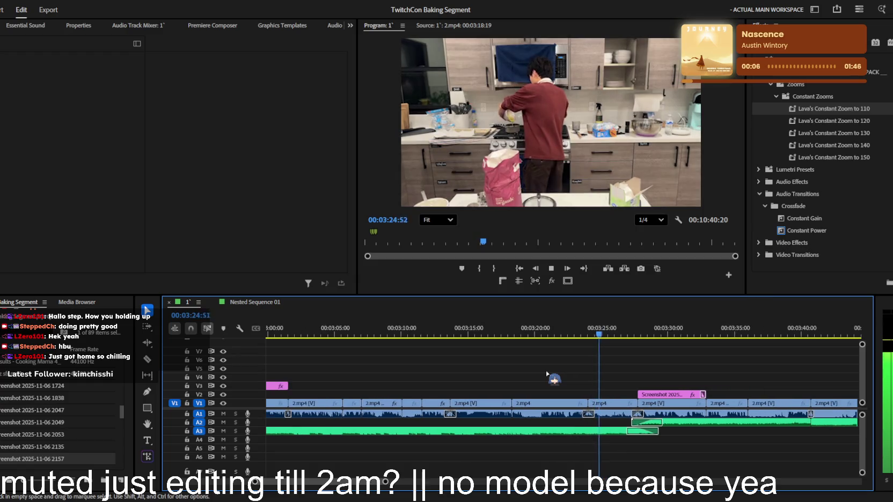
scroll(552, 379, "up", 1)
scroll(553, 380, "down", 1)
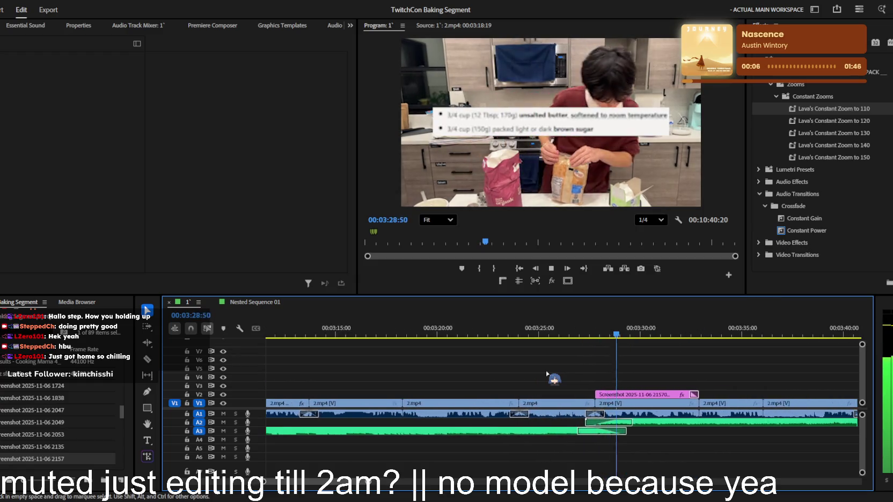
scroll(682, 384, "down", 2)
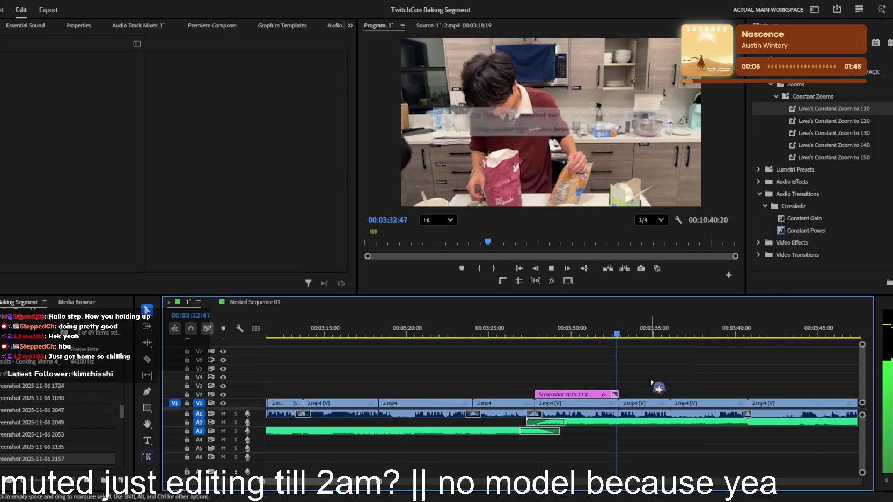
key("Up")
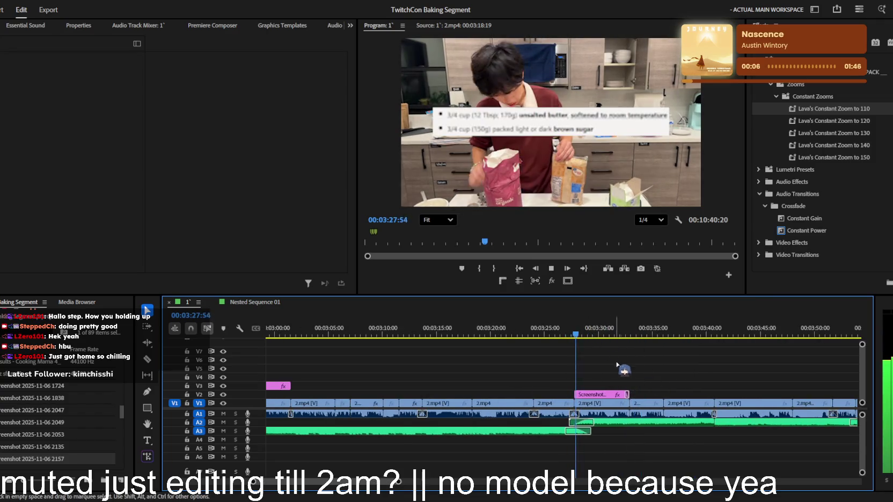
scroll(599, 412, "up", 2)
scroll(599, 412, "down", 2)
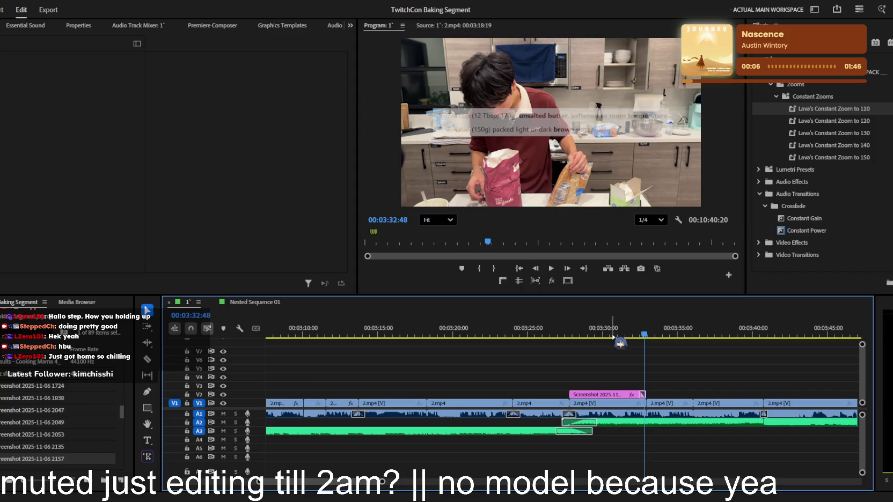
key("space")
scroll(590, 365, "down", 5)
scroll(476, 374, "up", 3)
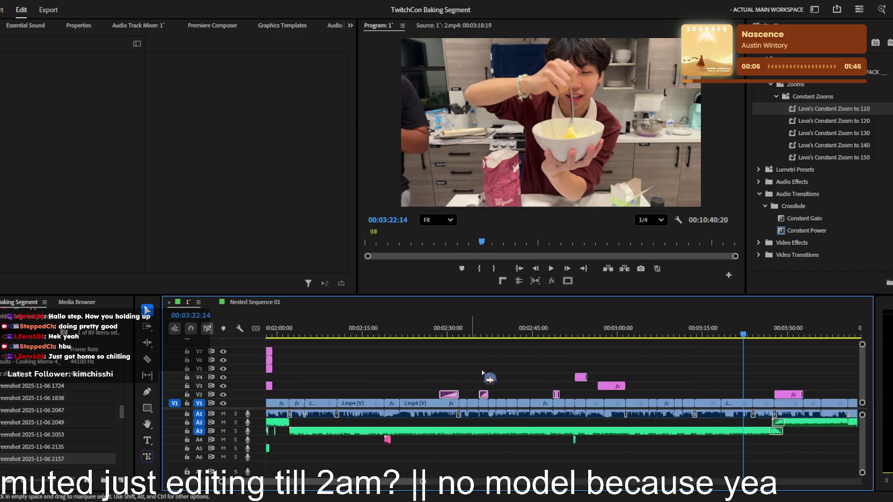
scroll(590, 365, "up", 1)
- Select the yellow highlighter graphic at 1:58 and move ahead toward the butter overlay
left_click(750, 334)
mouse_move(757, 334)
left_mouse_down()
mouse_move(306, 322)
mouse_move(443, 323)
left_mouse_up()
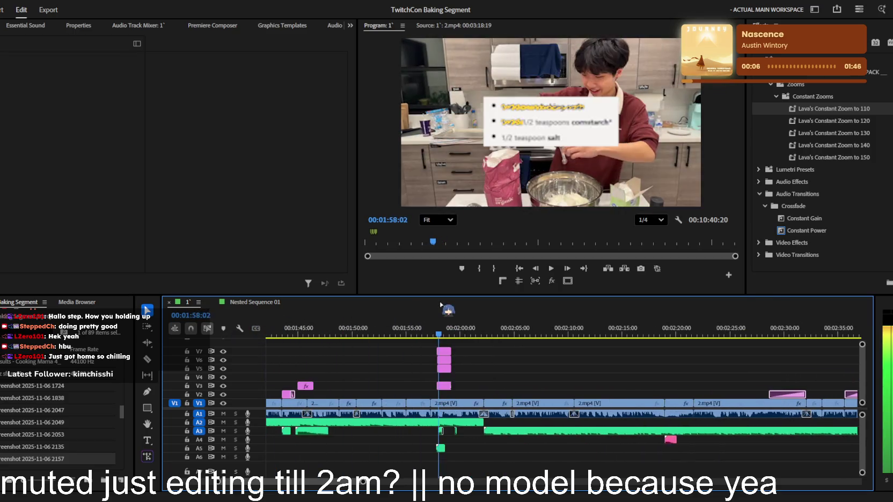
scroll(429, 357, "up", 2)
left_click(427, 352)
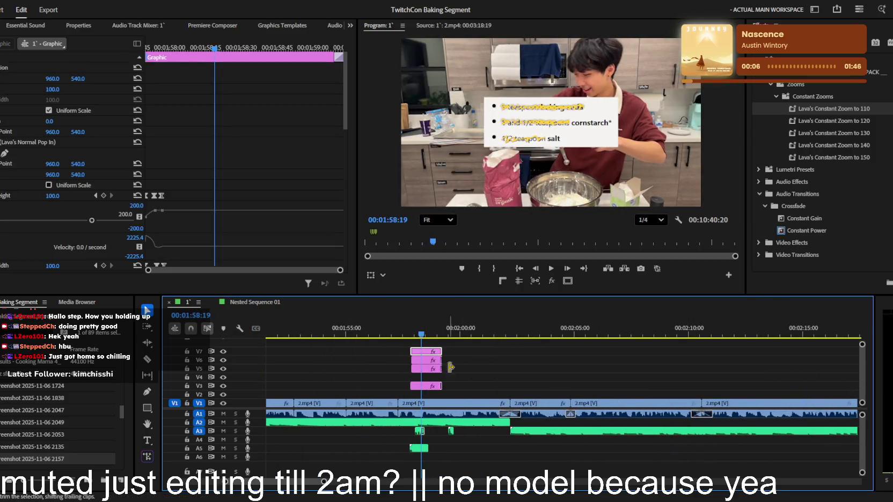
scroll(536, 378, "down", 2)
scroll(773, 367, "down", 3)
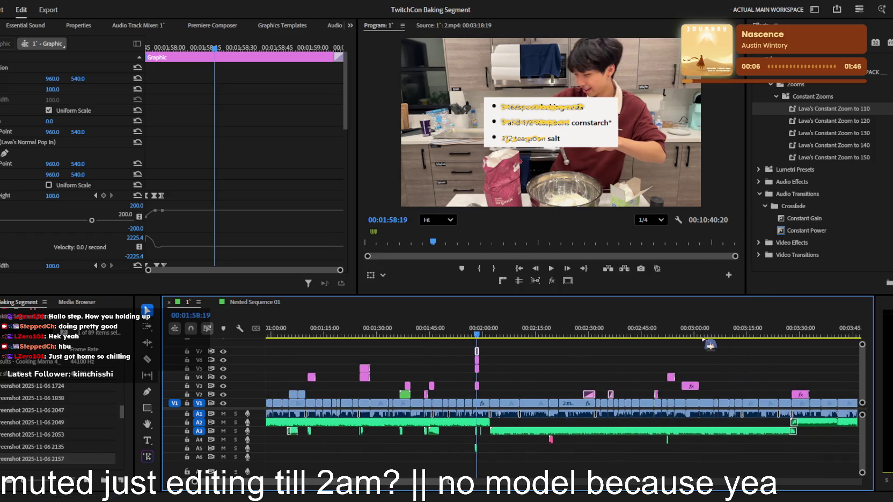
key("l")
key("l")
key("l")
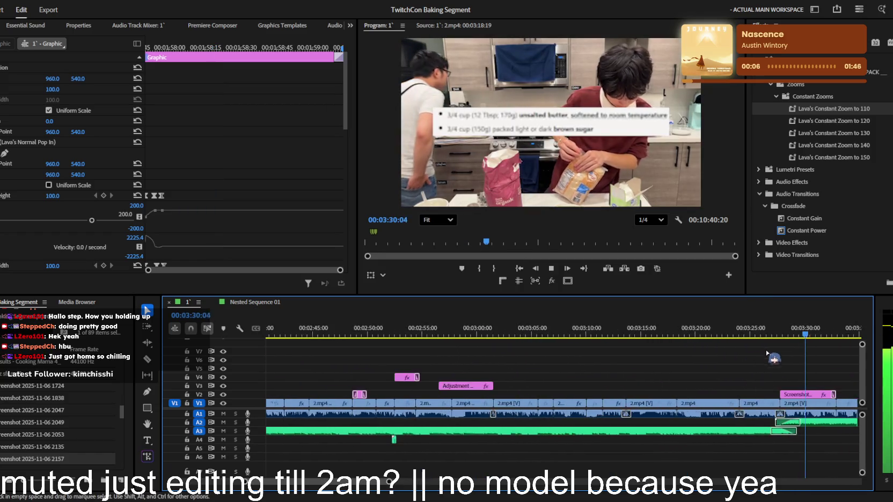
- Paste the highlighter graphic onto V3 near 3:28, ending with the screenshot clip, and preview
key("space")
key("equal")
key("ctrl+v")
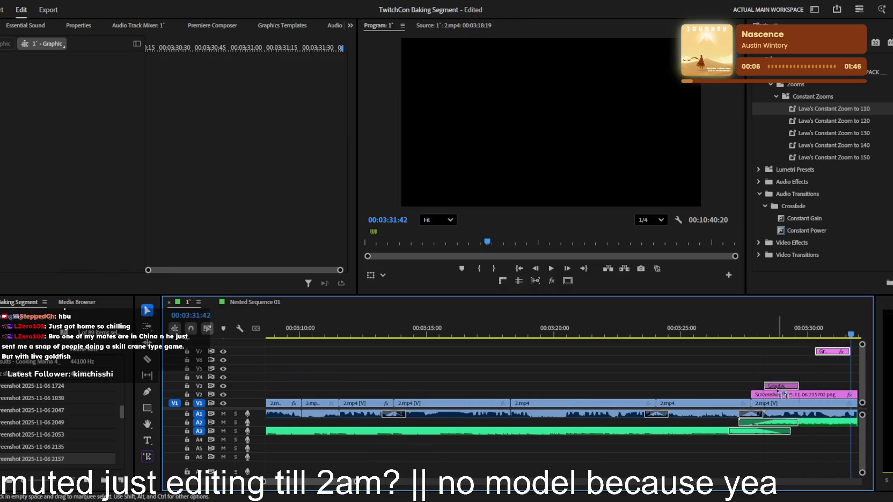
left_click_drag(830, 355, 766, 386)
scroll(729, 391, "down", 2)
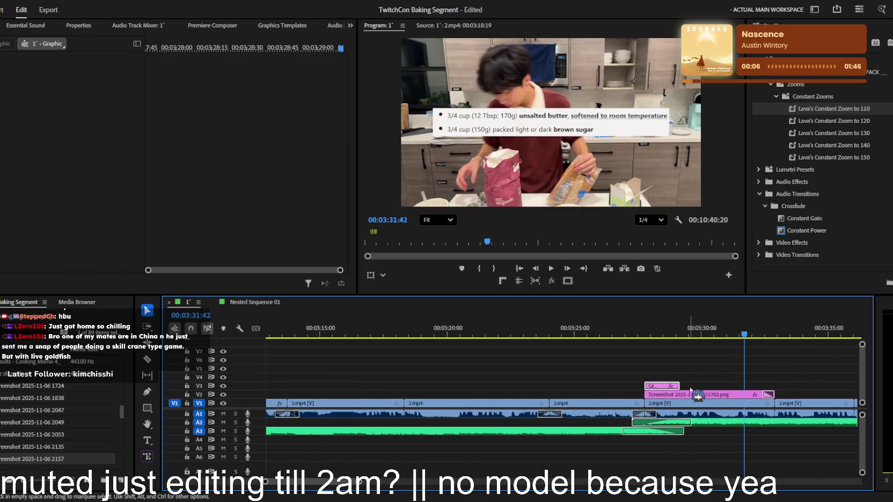
left_click_drag(679, 386, 775, 386)
left_click(674, 334)
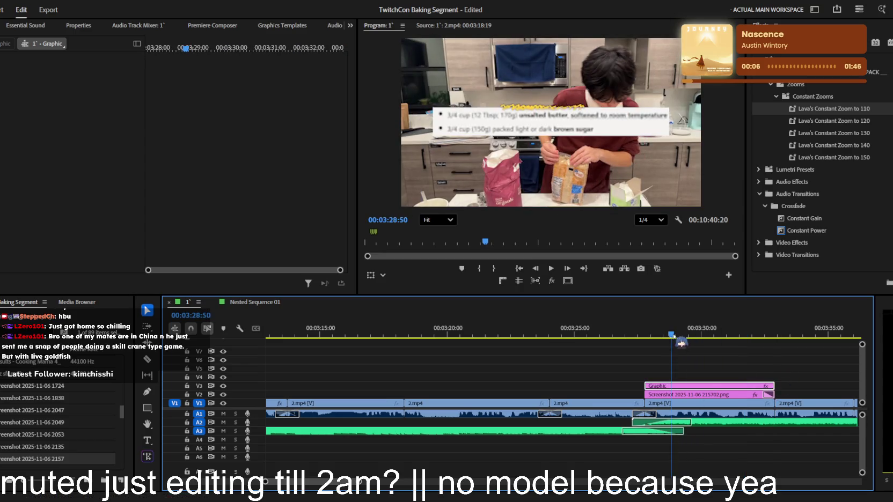
key("space")
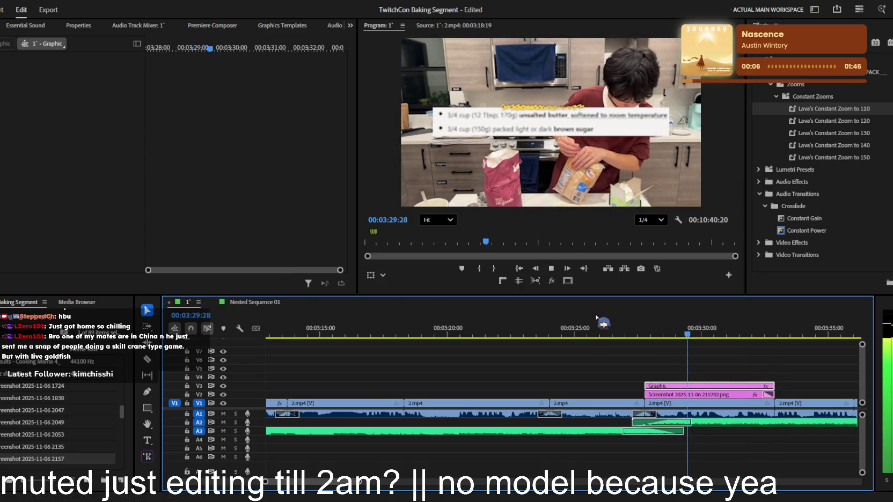
key("space")
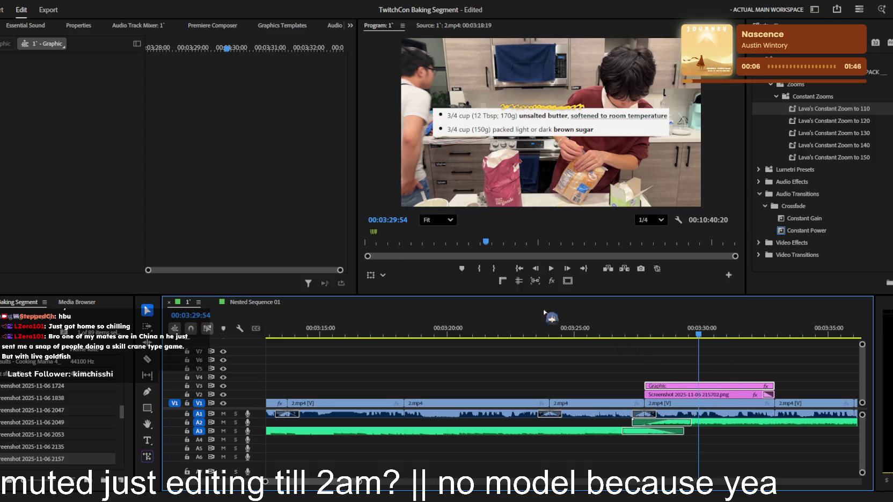
- Position the highlight shape over the butter bullet line and review the overlay
left_click(75, 25)
left_click(4, 111)
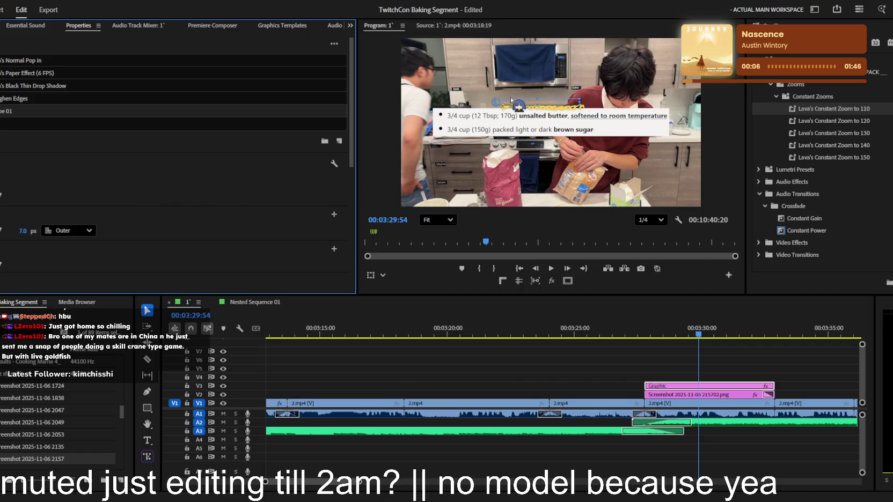
mouse_move(519, 105)
left_mouse_down()
mouse_move(489, 109)
mouse_move(662, 113)
left_mouse_up()
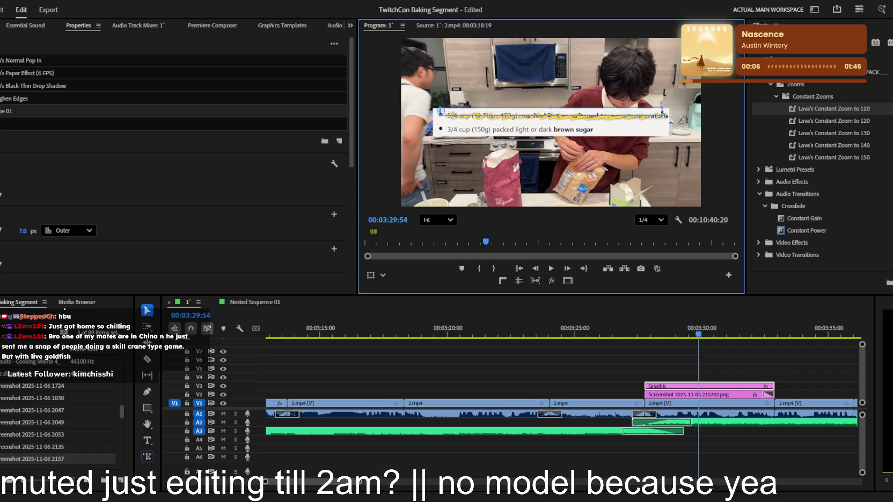
left_click(644, 333)
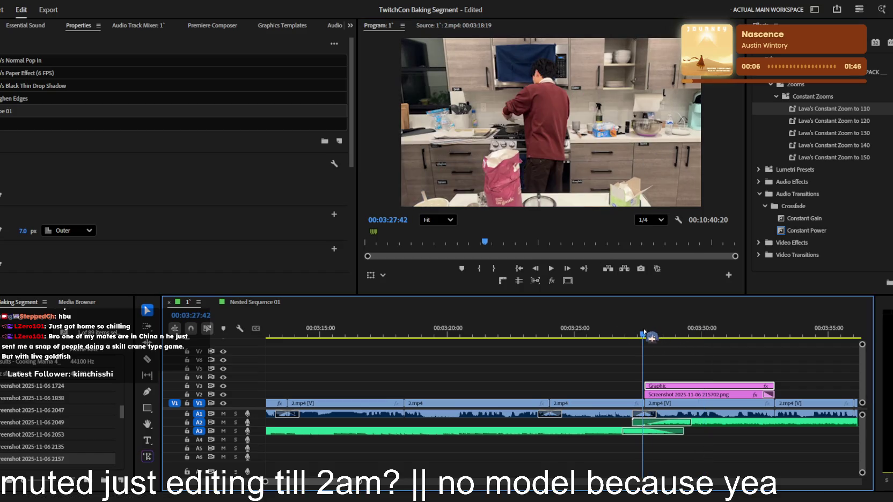
key("space")
key("space")
left_click(692, 388)
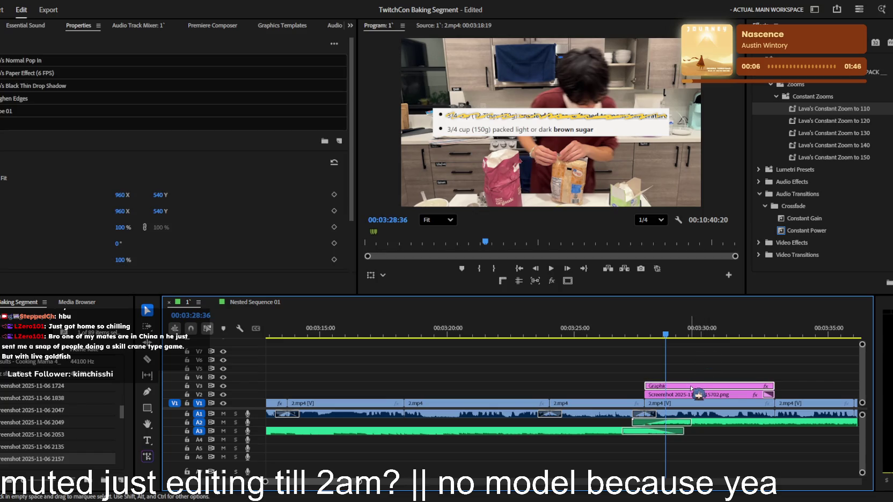
- Remove Lava's Normal Pop In from the graphic and set Crop Right to 93%
left_click(0, 25)
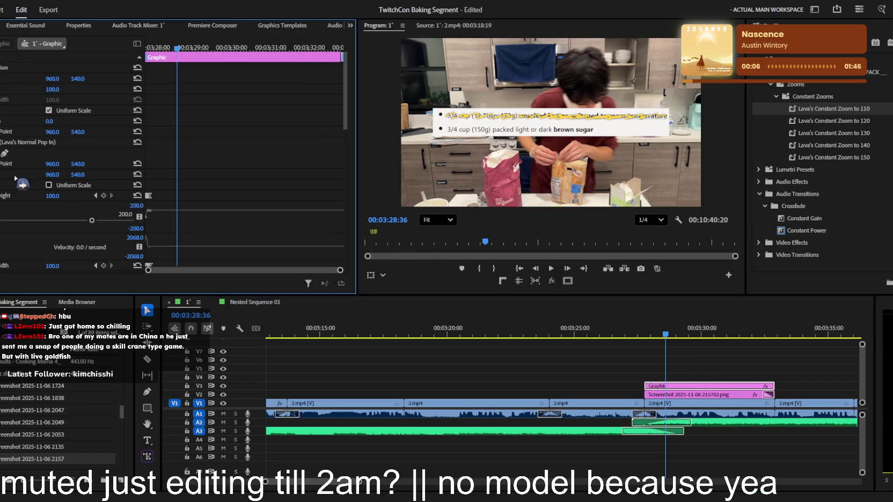
left_click(18, 143)
key("Delete")
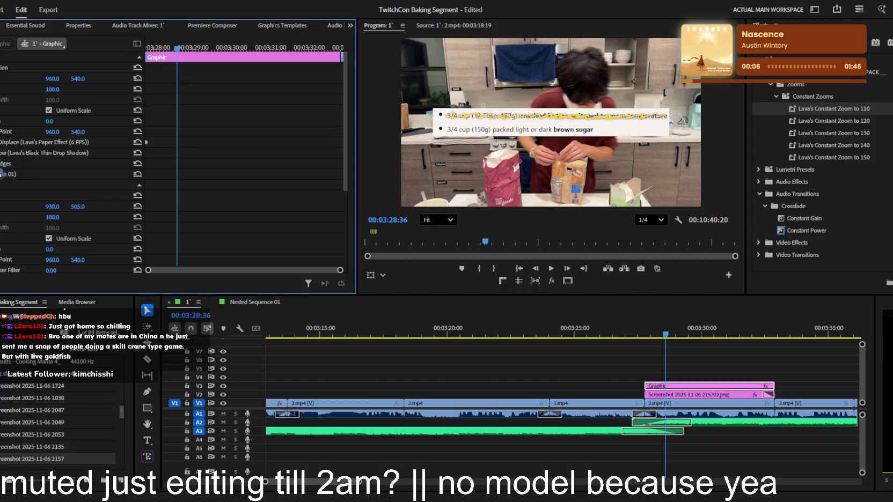
scroll(3, 171, "down", 3)
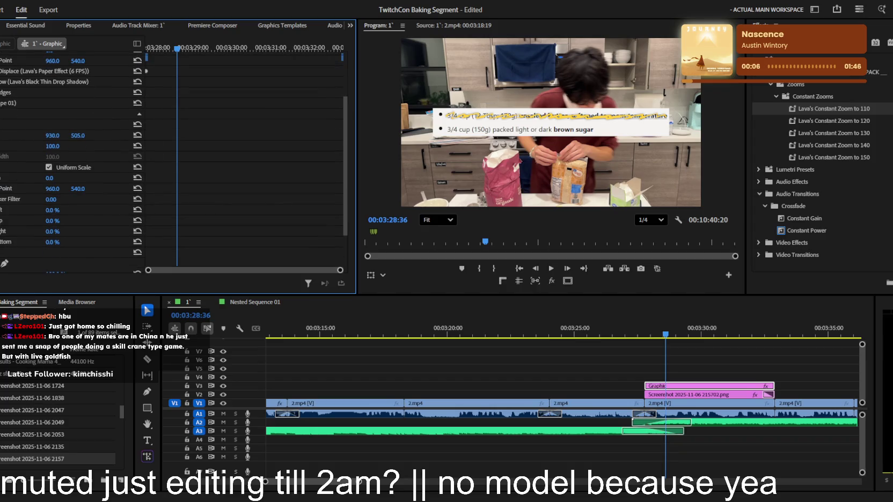
scroll(816, 171, "up", 3)
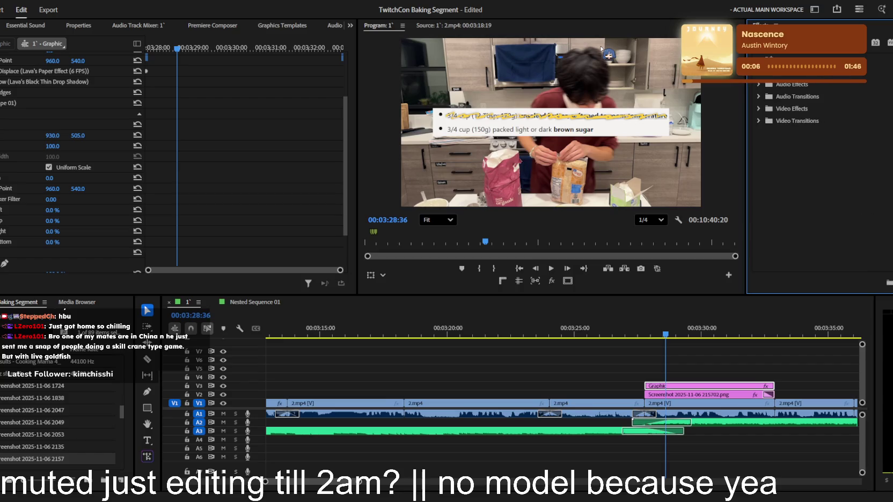
left_click_drag(52, 232, 102, 232)
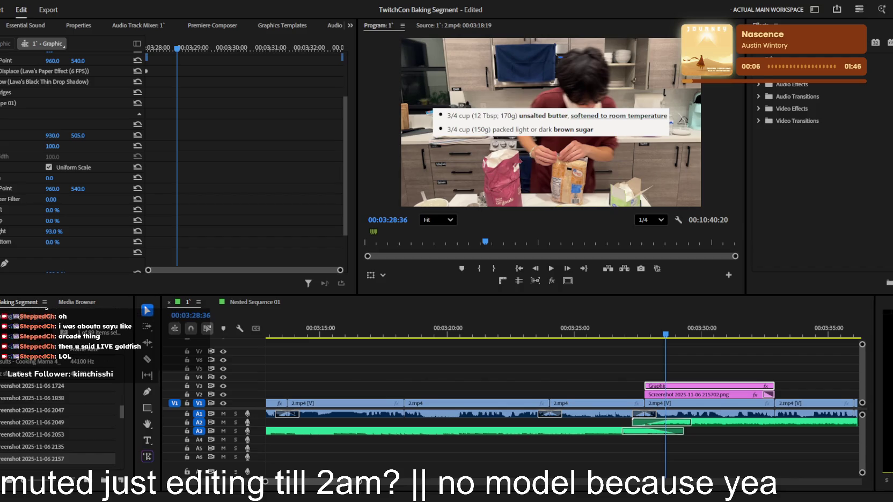
- Keyframe Crop Right from 93% down to 1.6% and preview the wipe
left_click_drag(656, 342, 667, 341)
key("ctrl+shift+a")
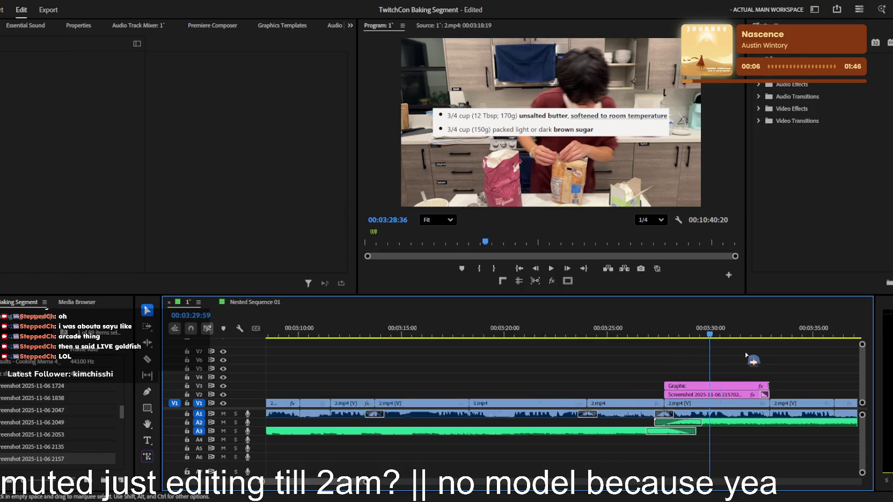
key("minus")
left_click(700, 386)
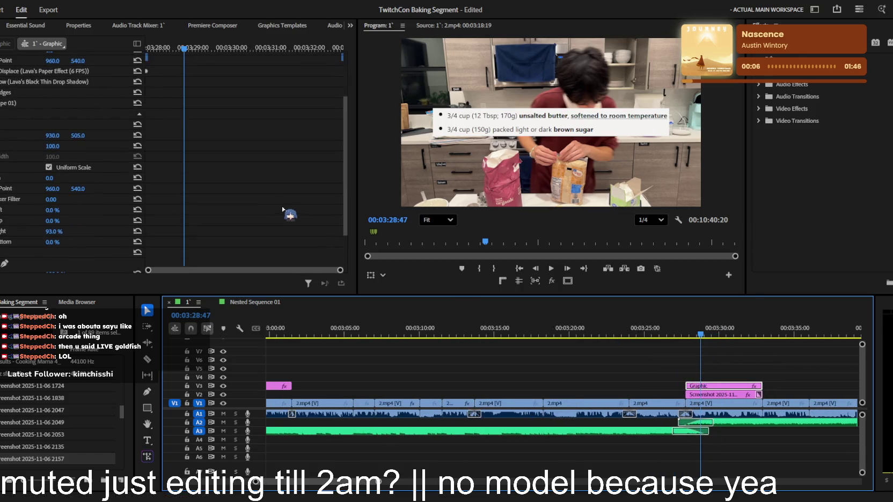
left_click(151, 48)
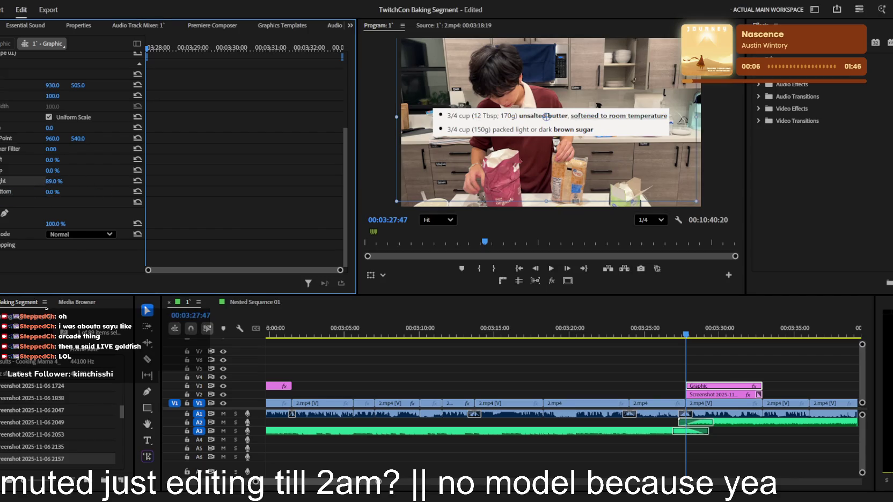
left_click_drag(289, 53, 341, 55)
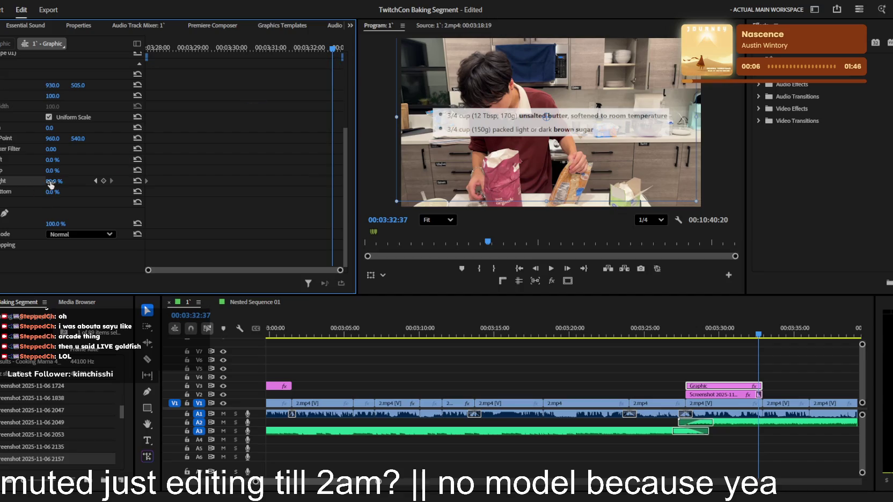
key("space")
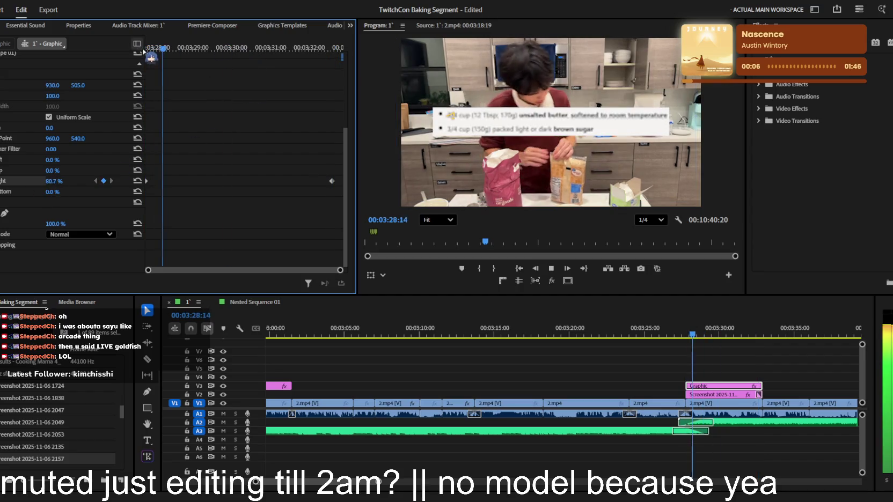
left_click(330, 181)
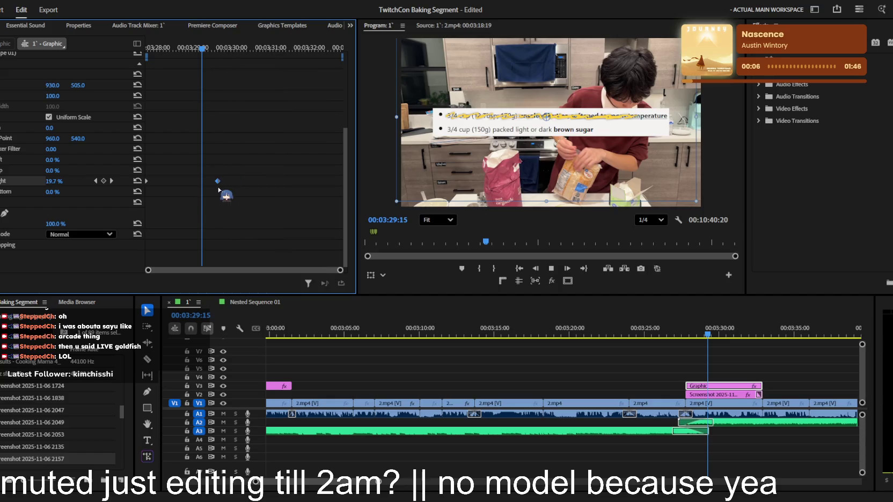
key("j")
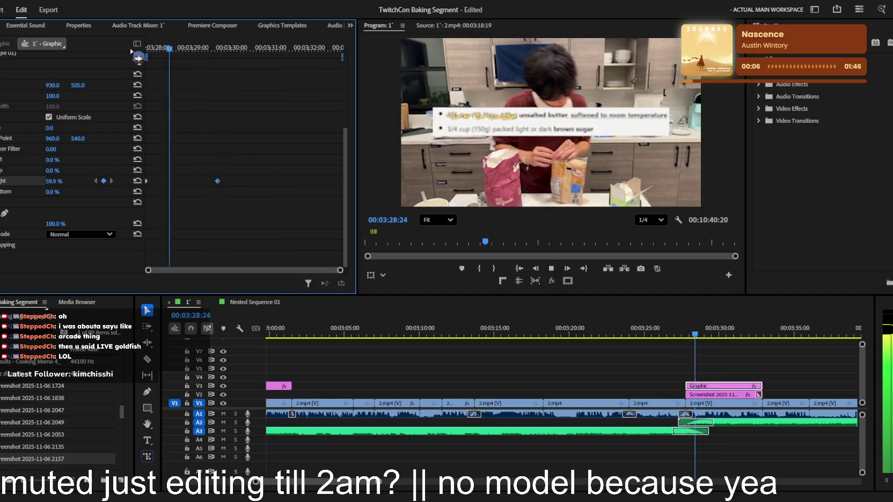
key("k")
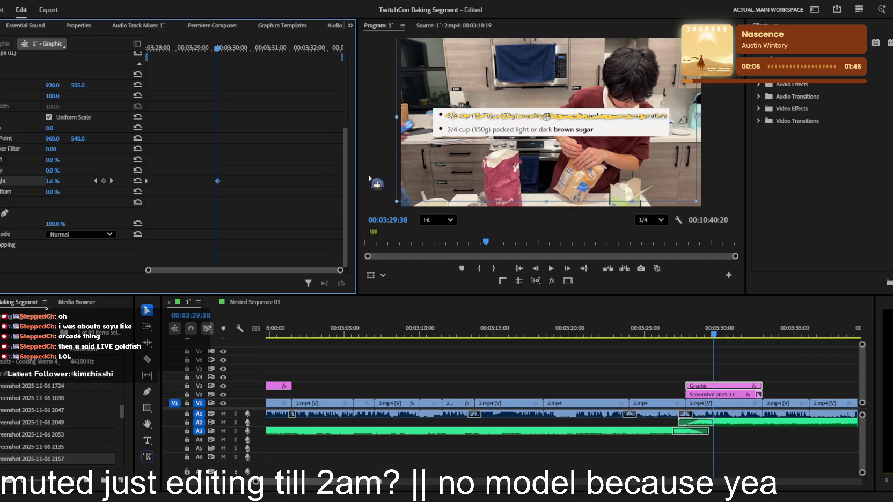
- Locate and select the eraser sound effect clip near 1:58
scroll(612, 386, "up", 10)
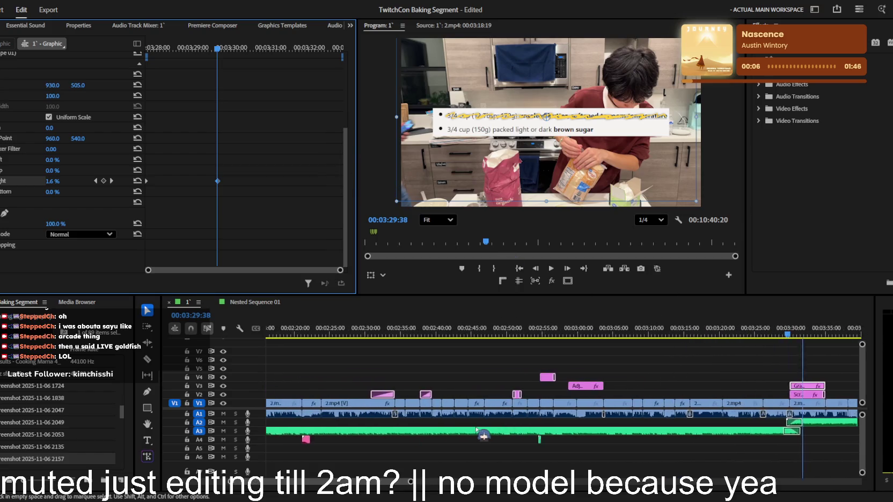
scroll(537, 429, "down", 2)
scroll(552, 424, "down", 2)
scroll(542, 422, "down", 2)
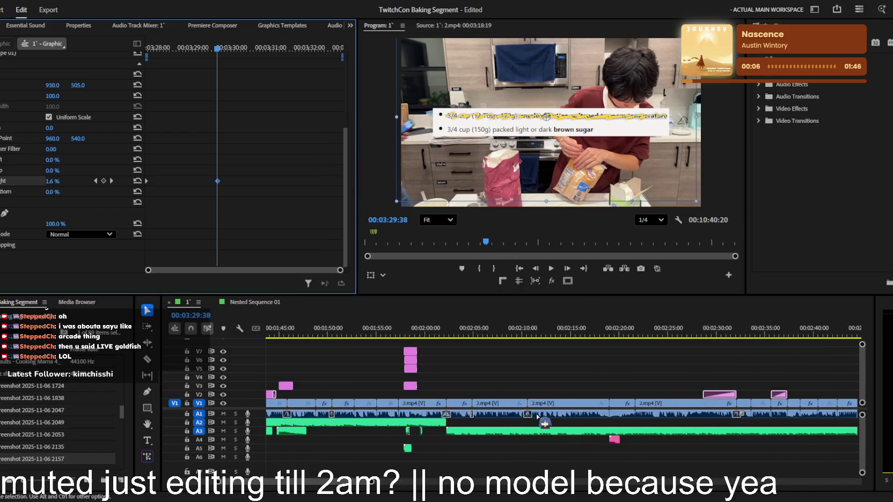
scroll(512, 430, "down", 2)
scroll(506, 427, "down", 2)
scroll(506, 426, "down", 2)
scroll(504, 429, "up", 2)
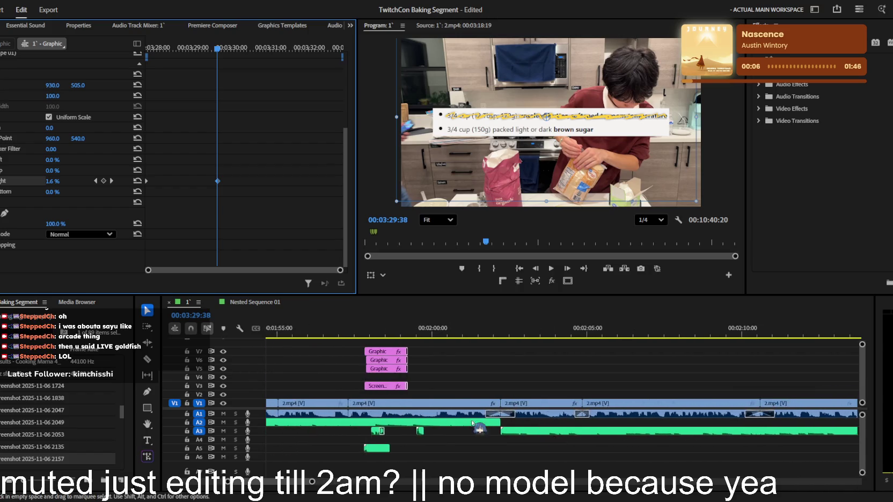
scroll(503, 430, "up", 2)
left_click(502, 335)
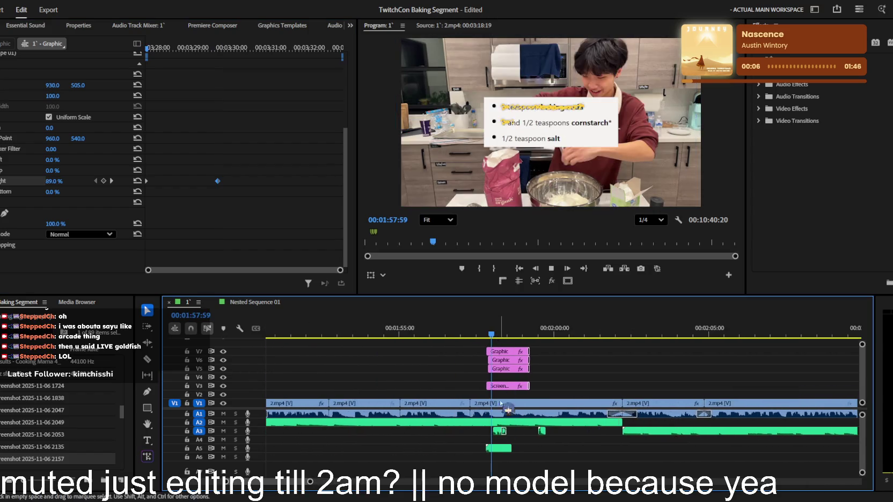
left_click(500, 431)
- Return the playhead to the ingredient graphic at about 3:30
scroll(708, 373, "down", 2)
scroll(707, 372, "up", 2)
scroll(738, 378, "up", 2)
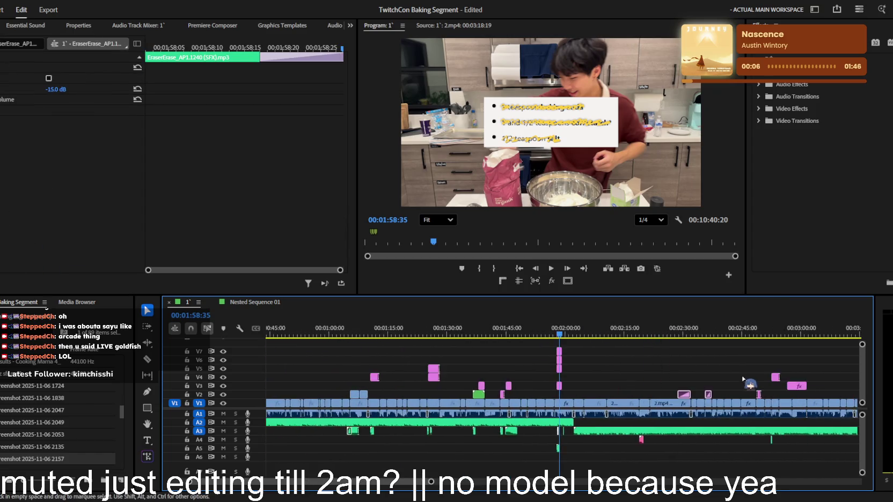
scroll(740, 379, "up", 2)
scroll(744, 379, "up", 2)
scroll(643, 398, "down", 3)
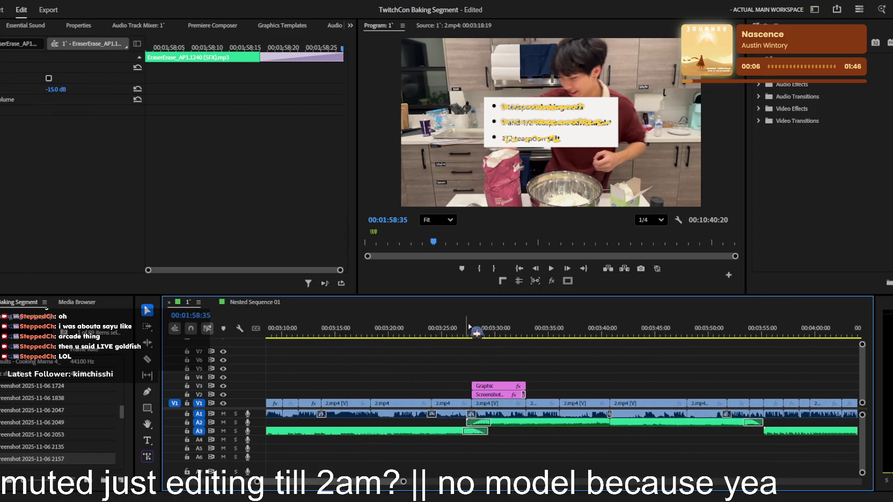
left_click(520, 336)
scroll(467, 445, "down", 2)
scroll(465, 450, "down", 2)
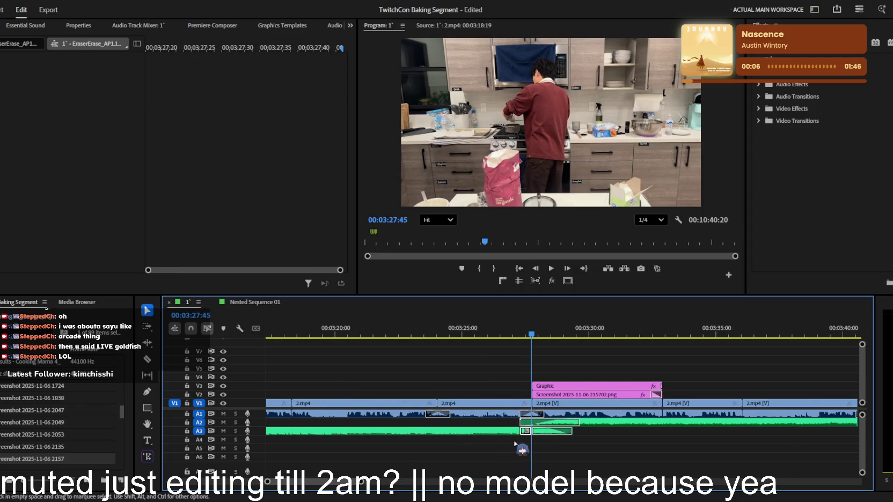
left_click(593, 330)
- Place the eraser sound effect on A4 under the graphic's start and play it back
scroll(589, 443, "down", 2)
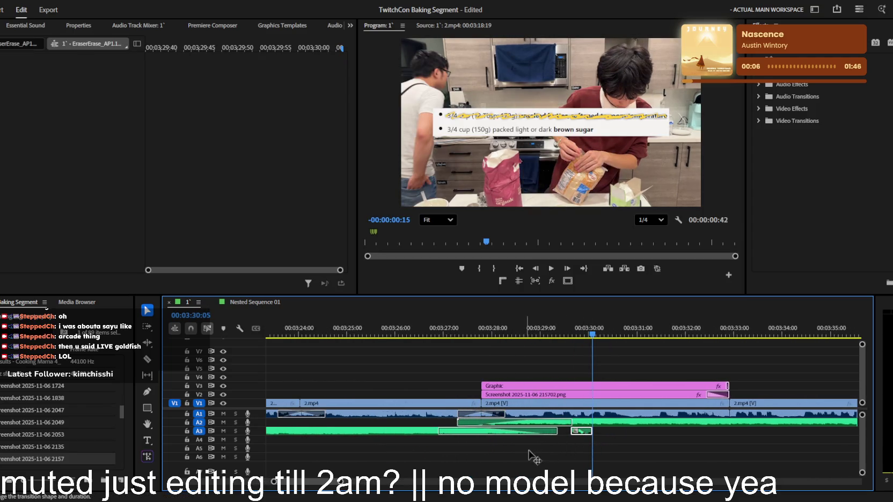
left_click_drag(592, 431, 609, 431)
left_click_drag(522, 330, 487, 329)
left_click_drag(514, 453, 507, 444)
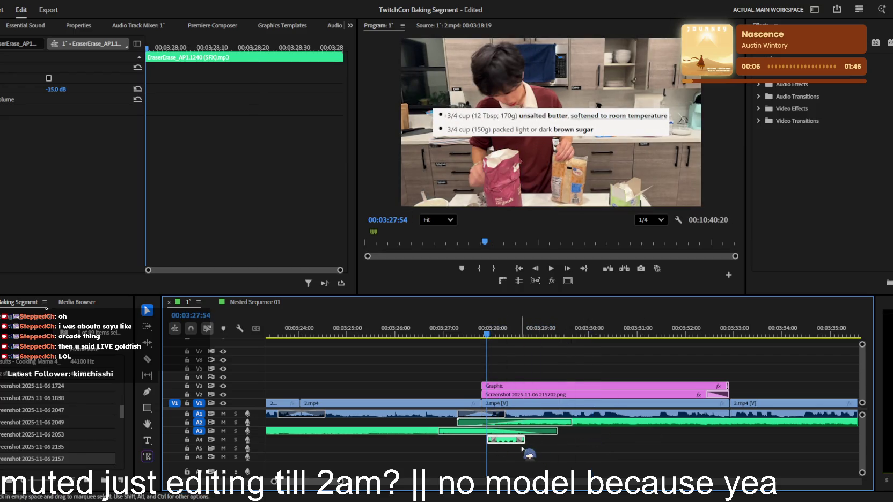
key("space")
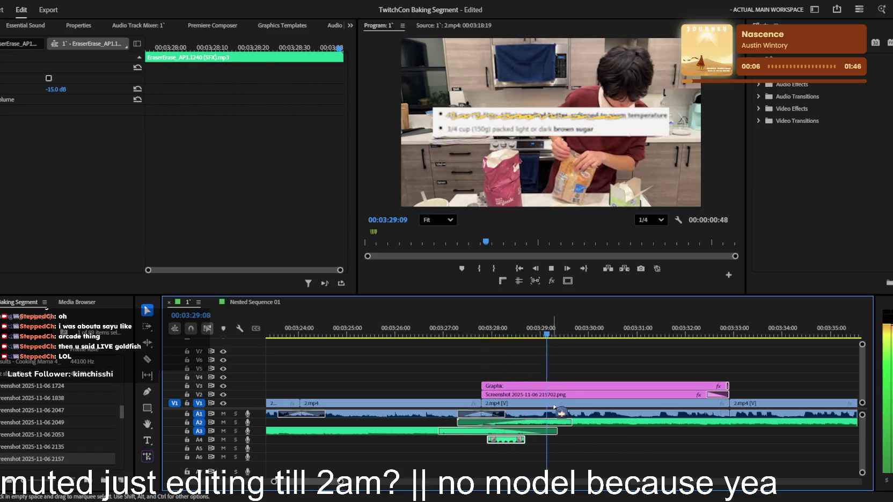
left_click(515, 386)
- Preview the graphic's Crop Right wipe together with the eraser sound
left_click(506, 330)
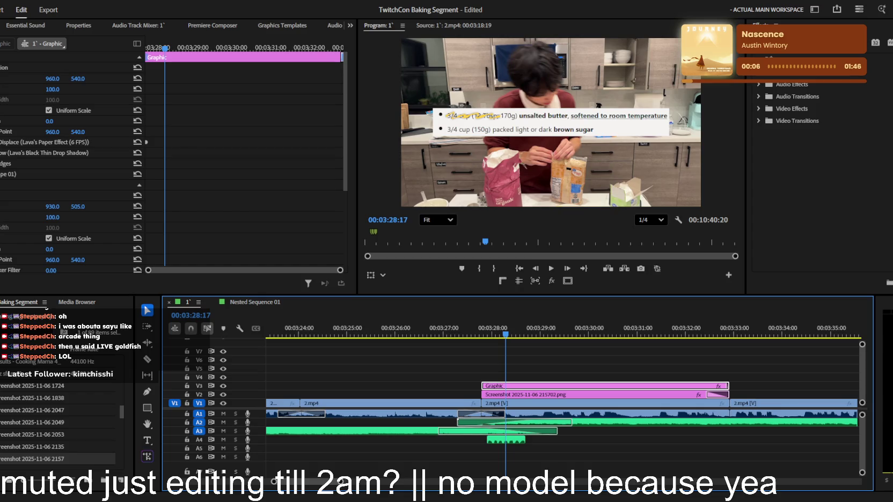
scroll(38, 198, "down", 5)
left_click(215, 181)
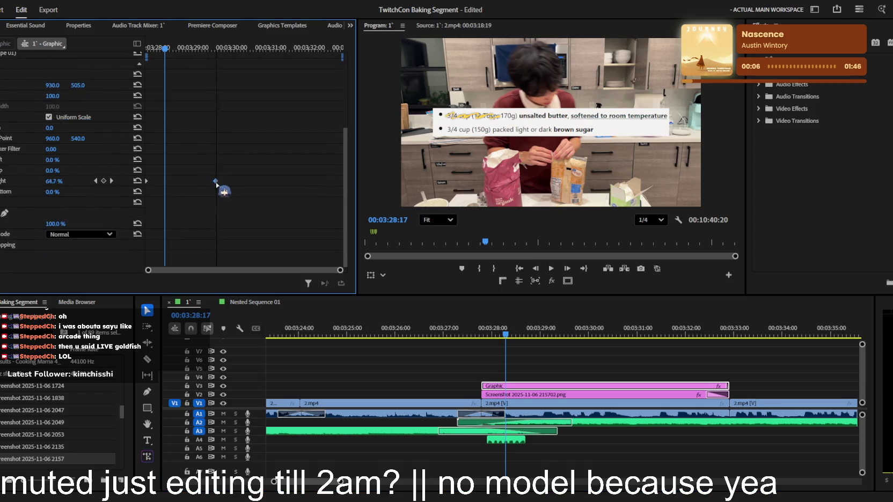
key("space")
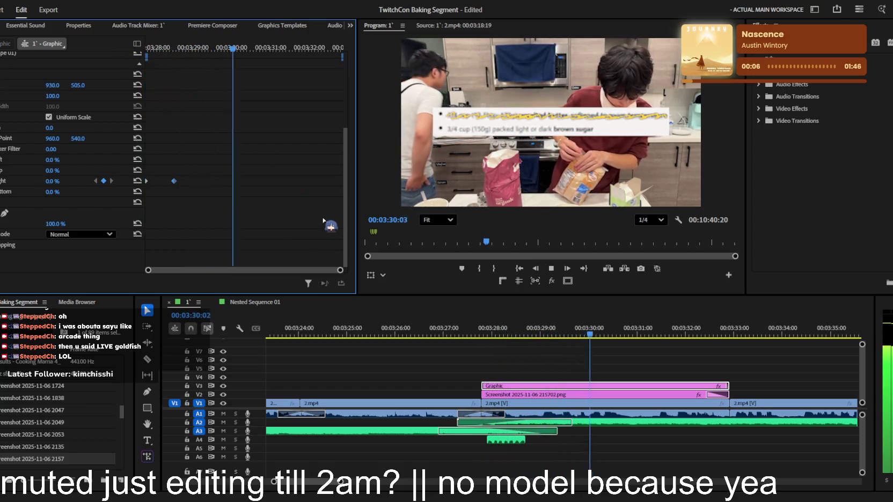
key("space")
- Extend the ingredient graphic on V3 to end with the screenshot clip near 3:32
left_click(635, 330)
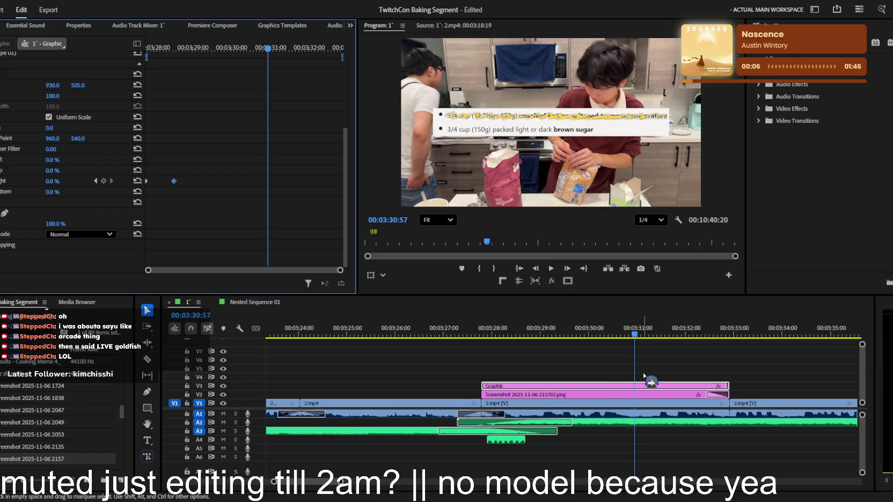
left_click(676, 364)
key("space")
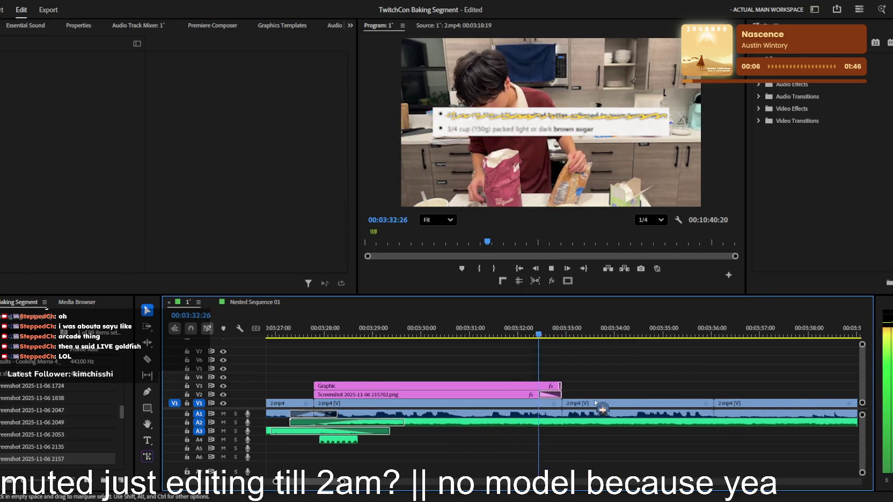
key("space")
left_click_drag(549, 392, 564, 390)
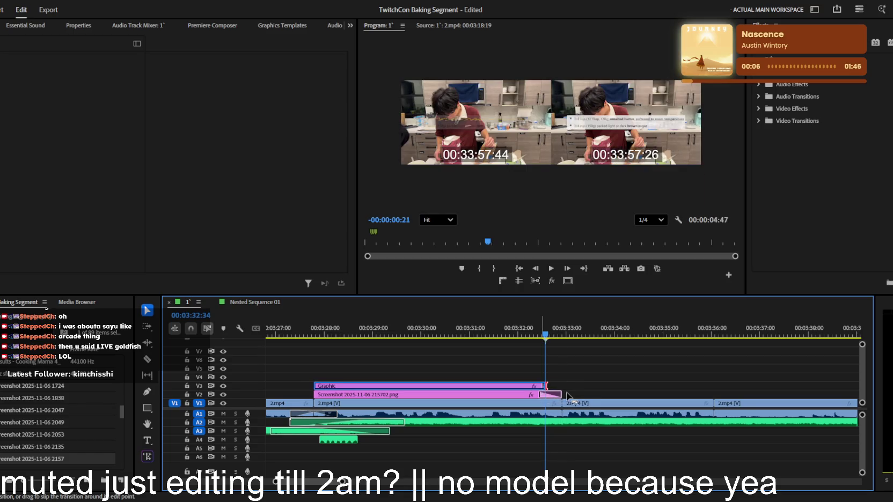
scroll(576, 387, "up", 3)
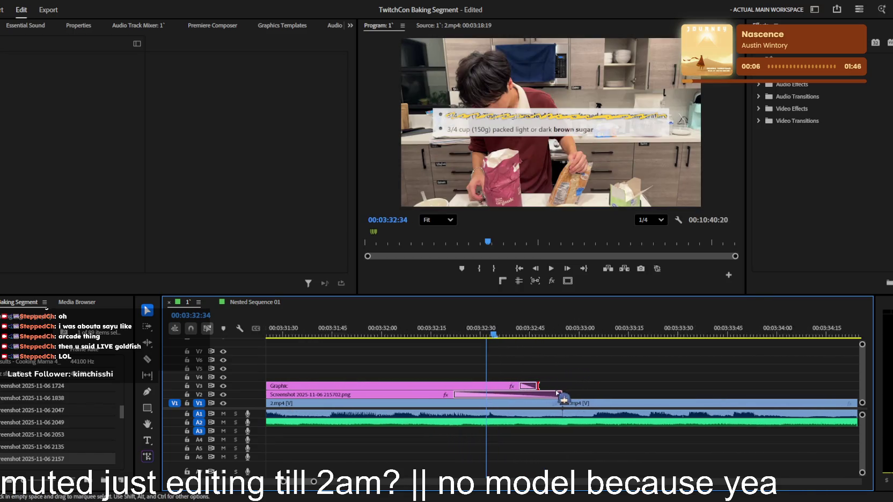
left_click_drag(572, 387, 570, 387)
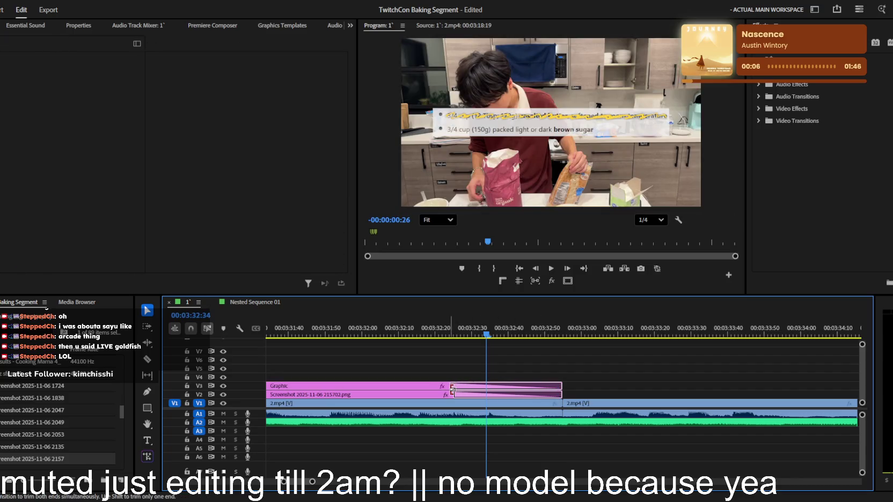
- Play back the trimmed overlay section
key("space")
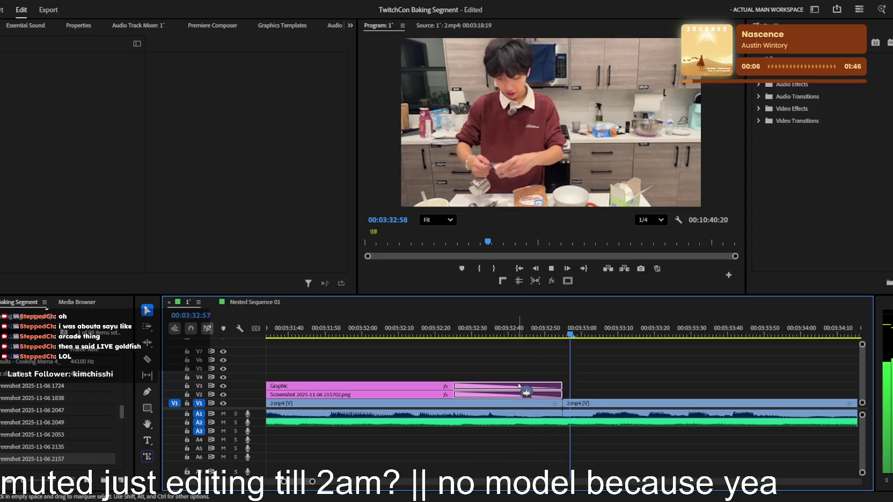
scroll(518, 387, "down", 3)
scroll(518, 387, "up", 2)
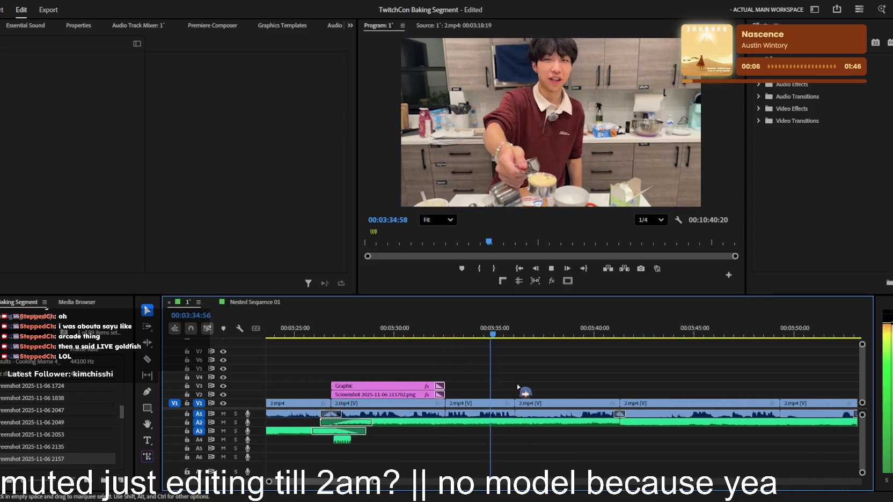
scroll(520, 390, "up", 2)
scroll(522, 390, "down", 2)
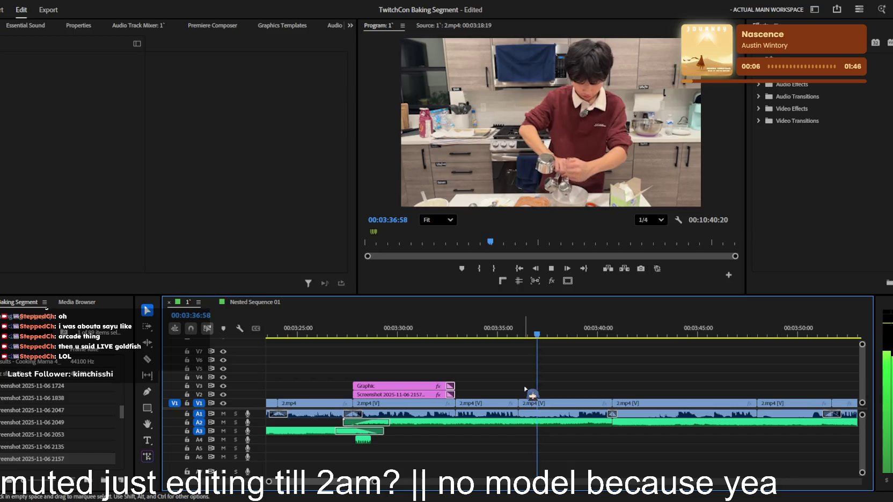
scroll(526, 388, "down", 2)
scroll(526, 388, "down", 2)
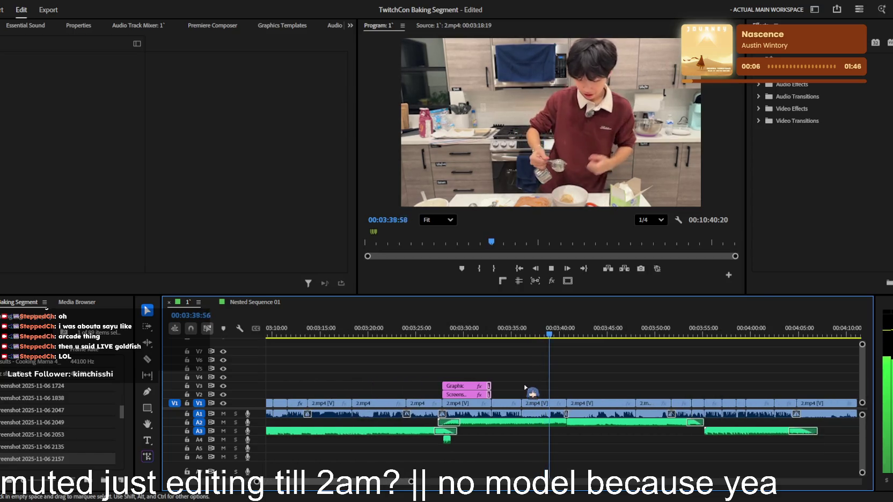
scroll(526, 387, "up", 1)
scroll(526, 388, "up", 1)
scroll(526, 387, "up", 2)
scroll(526, 387, "up", 1)
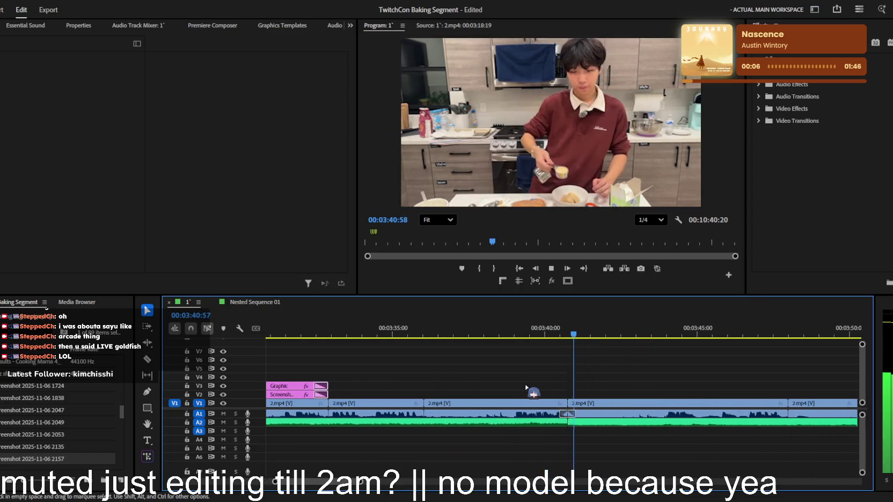
- Lengthen the Constant Power crossfade into Sugar Star Planetarium on A2 and preview it
left_click(599, 423)
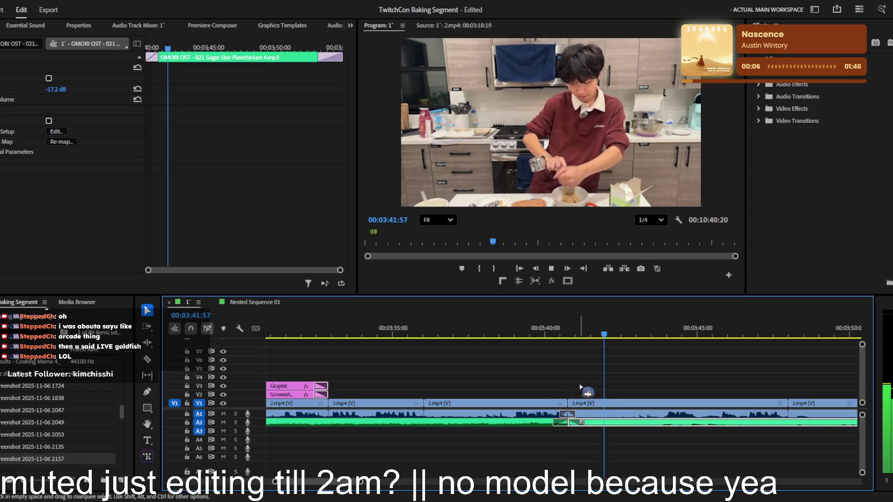
left_click_drag(554, 422, 513, 423)
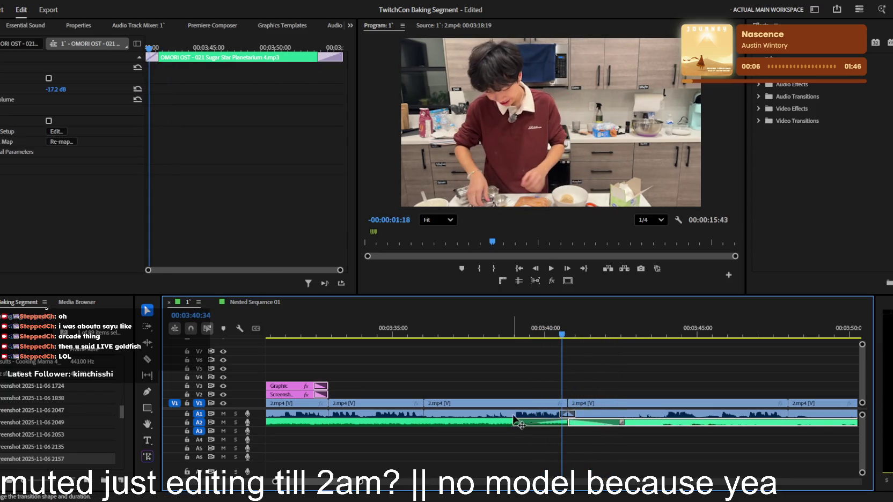
key("space")
key("minus")
key("minus")
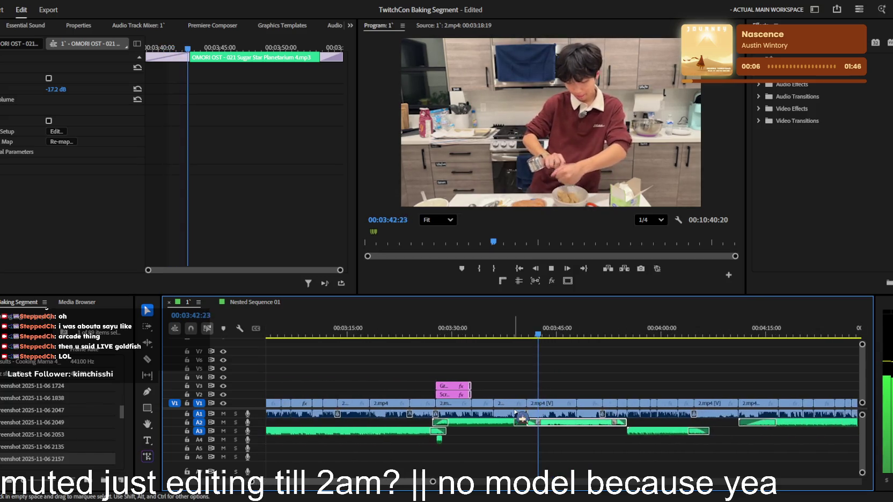
key("minus")
key("minus")
- Select the Cooking Mama music clip on A3 and check its volume settings
scroll(515, 413, "up", 2)
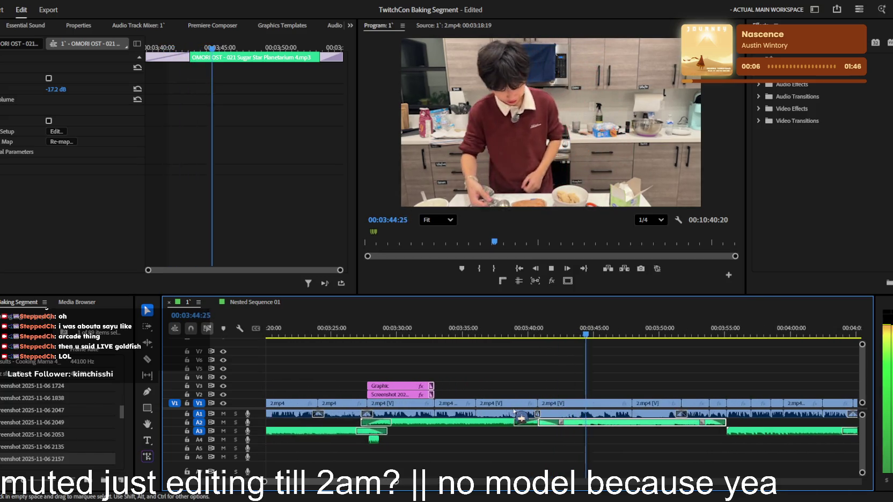
scroll(514, 409, "up", 1)
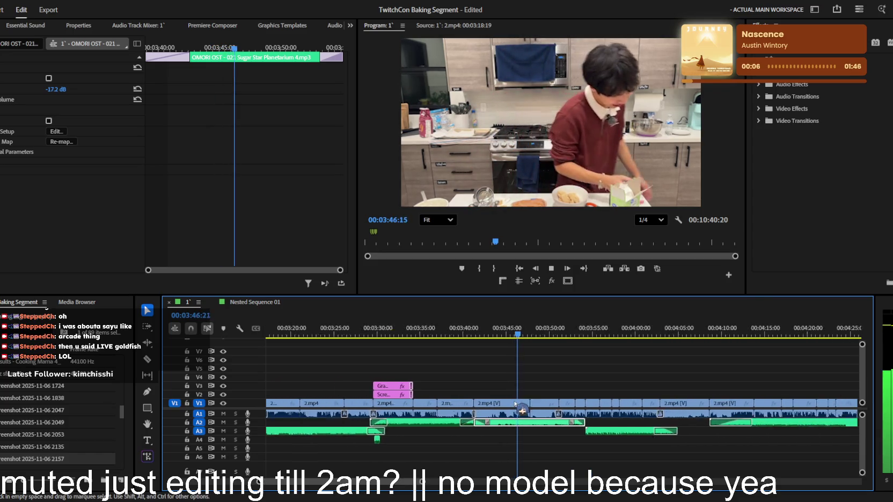
scroll(537, 401, "up", 1)
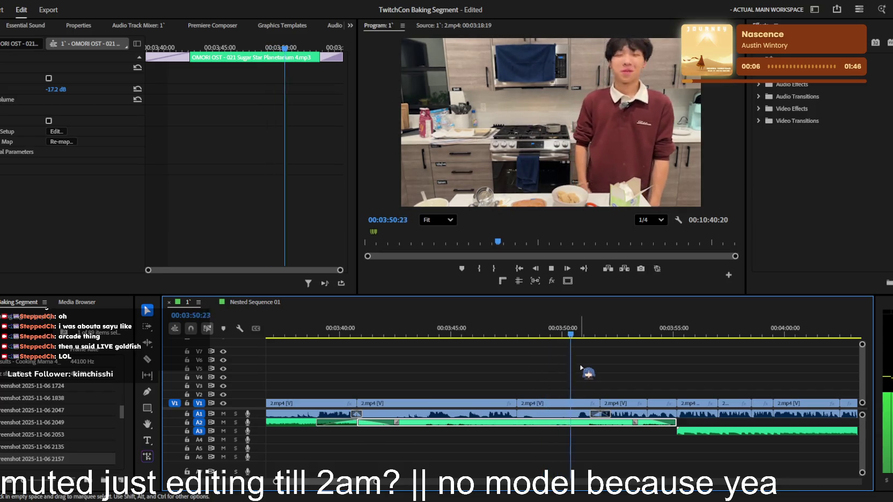
scroll(576, 396, "down", 1)
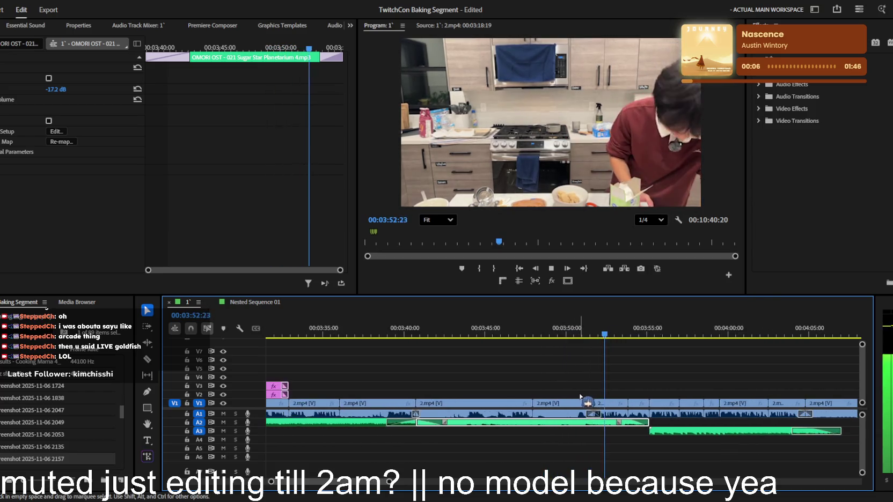
scroll(575, 399, "up", 2)
scroll(516, 386, "down", 1)
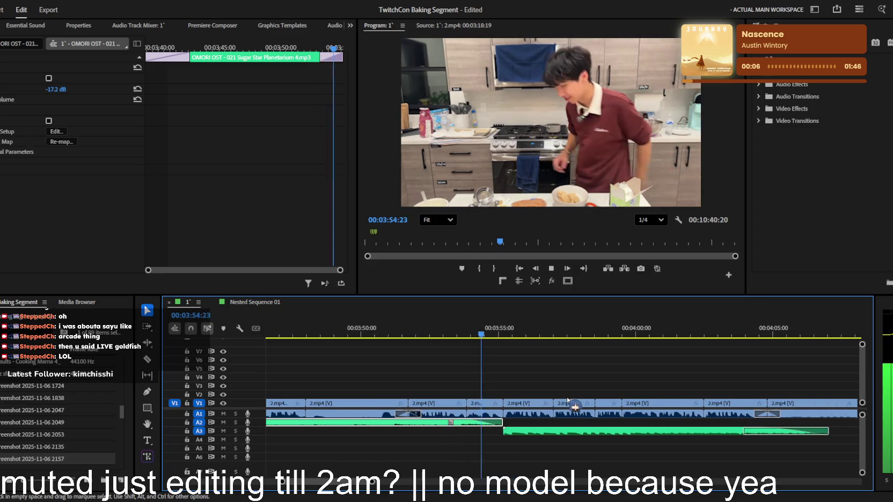
scroll(508, 389, "down", 2)
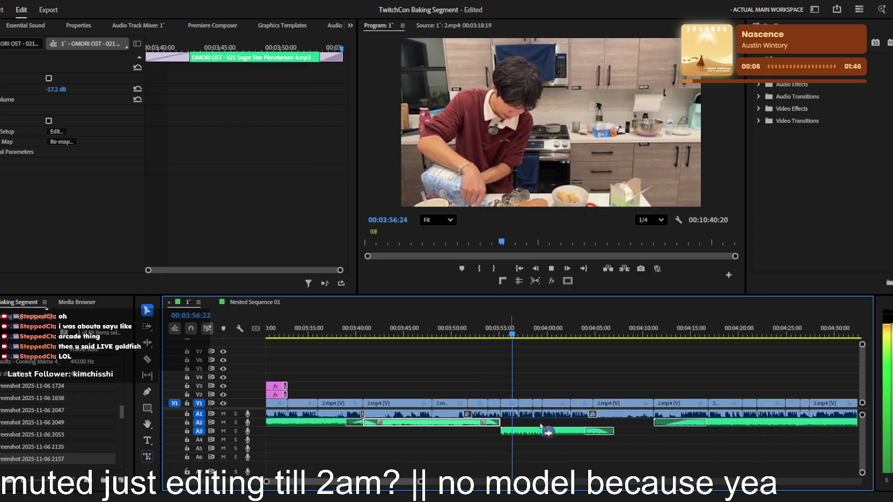
left_click(556, 431)
left_click(54, 90)
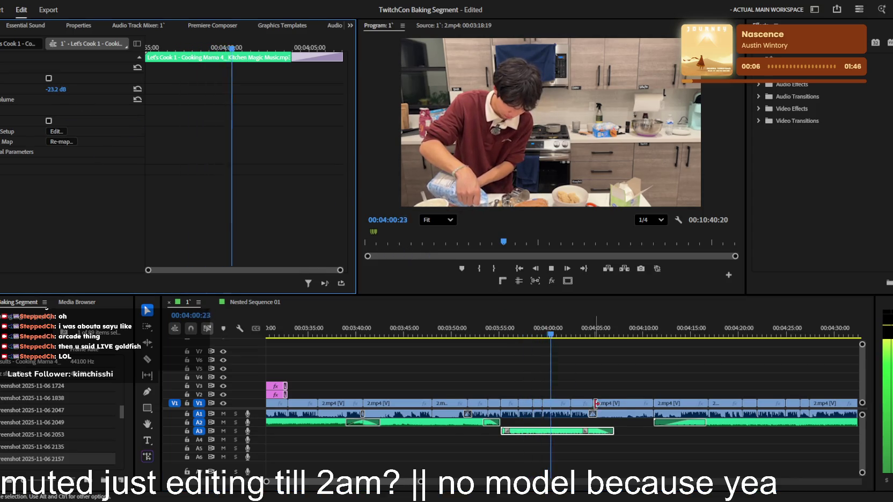
scroll(594, 402, "up", 1)
scroll(585, 400, "up", 1)
left_click(612, 368)
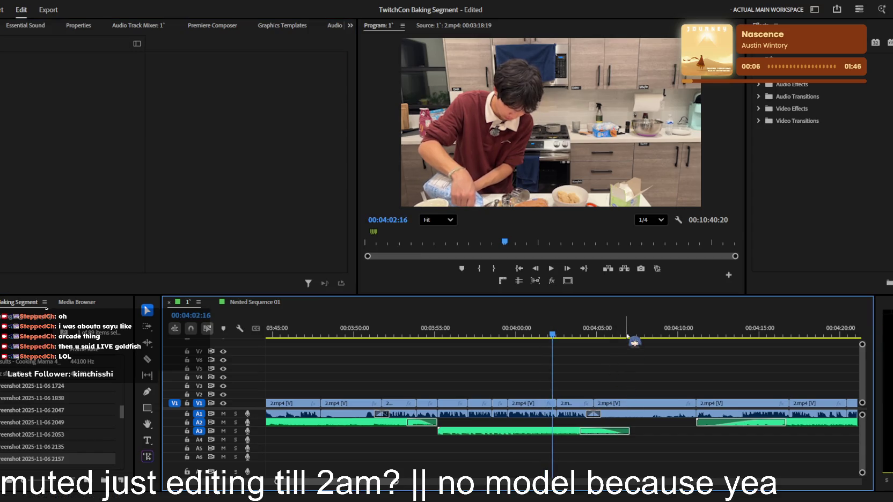
left_click(627, 337)
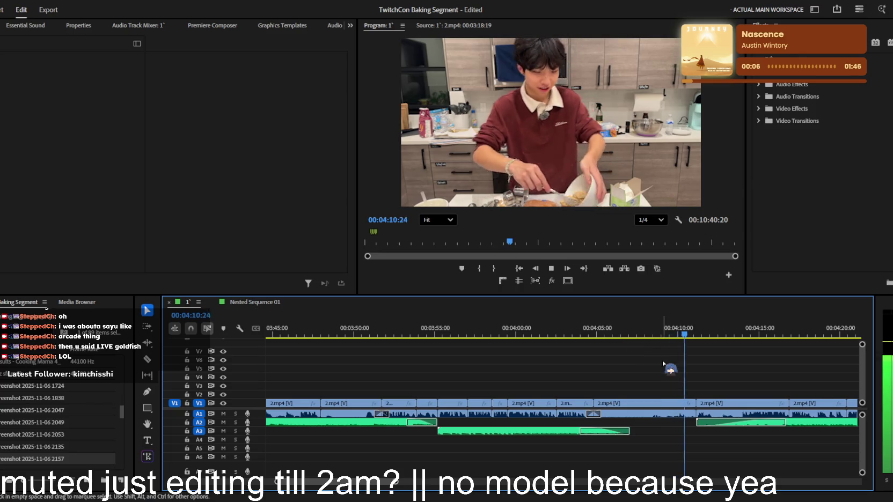
scroll(647, 380, "down", 1)
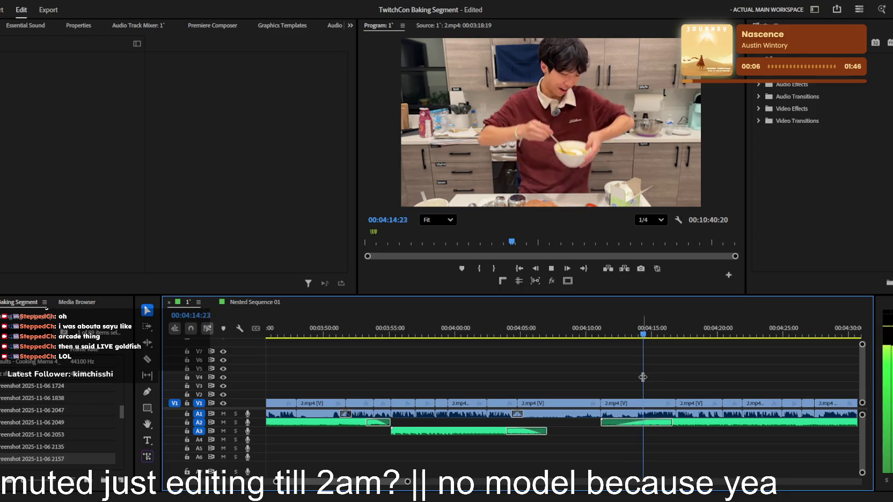
scroll(644, 380, "down", 3)
scroll(642, 381, "down", 2)
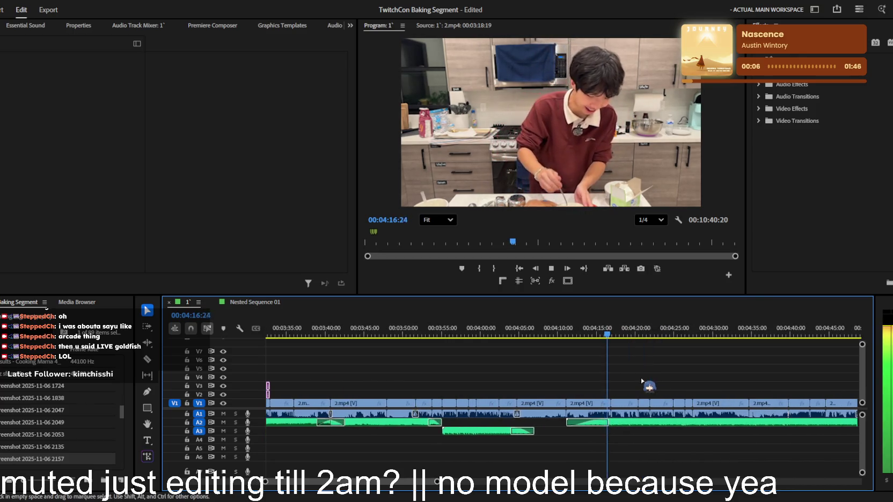
scroll(610, 379, "up", 2)
scroll(607, 379, "up", 1)
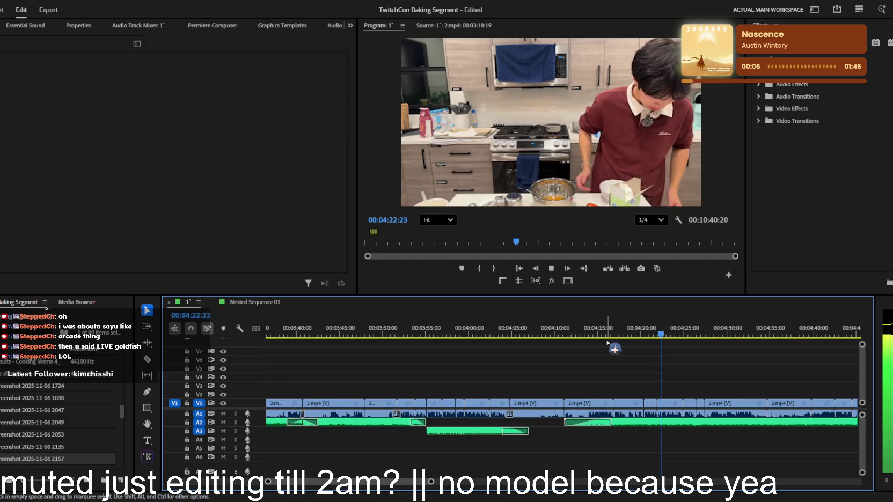
scroll(615, 382, "down", 6)
scroll(612, 380, "down", 2)
scroll(607, 379, "down", 2)
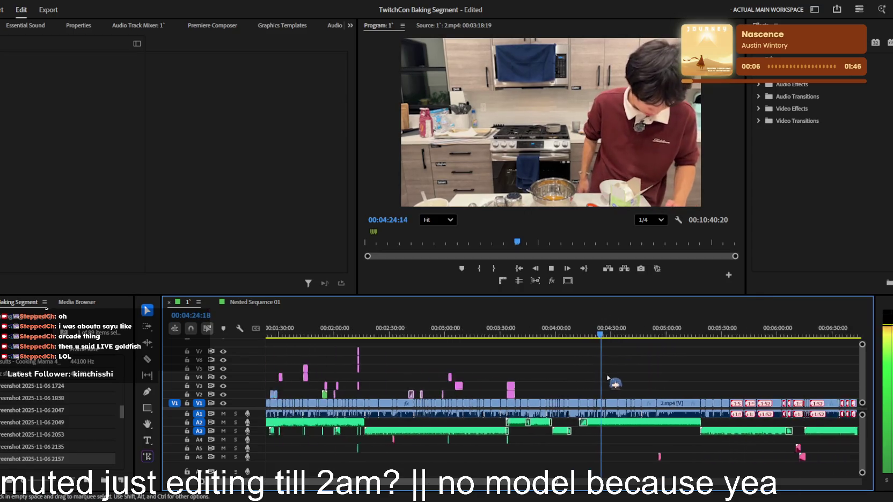
scroll(601, 376, "down", 2)
scroll(600, 375, "up", 4)
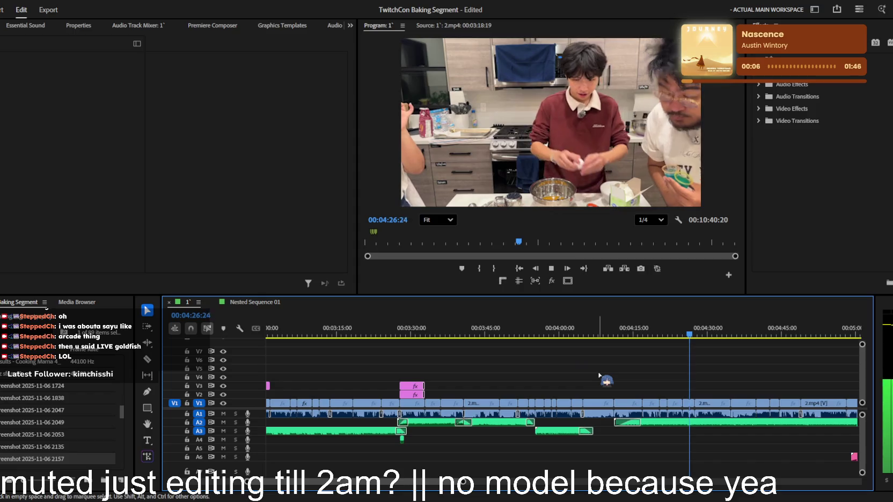
scroll(604, 377, "up", 2)
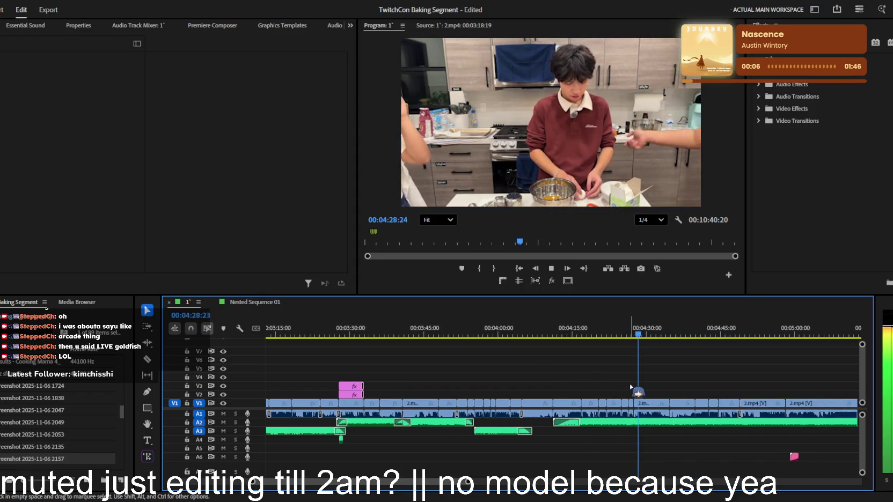
scroll(633, 387, "up", 3)
scroll(654, 380, "up", 2)
scroll(590, 342, "up", 2)
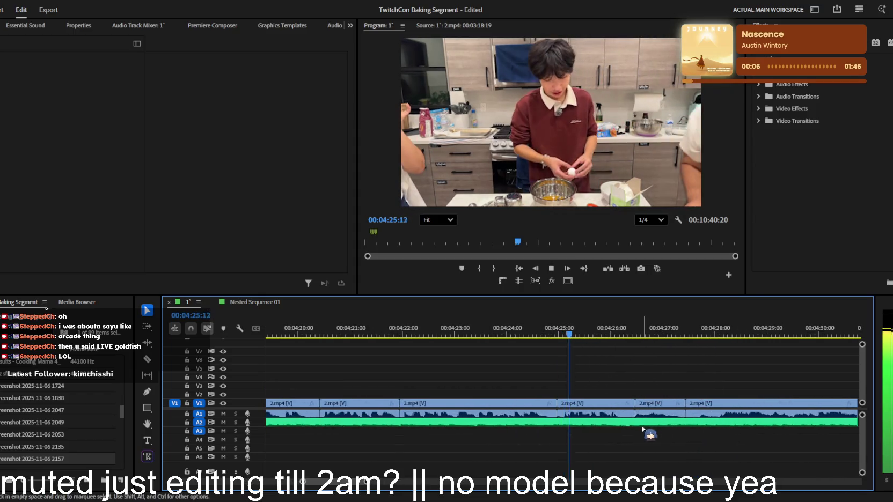
left_click_drag(642, 423, 714, 425)
key("space")
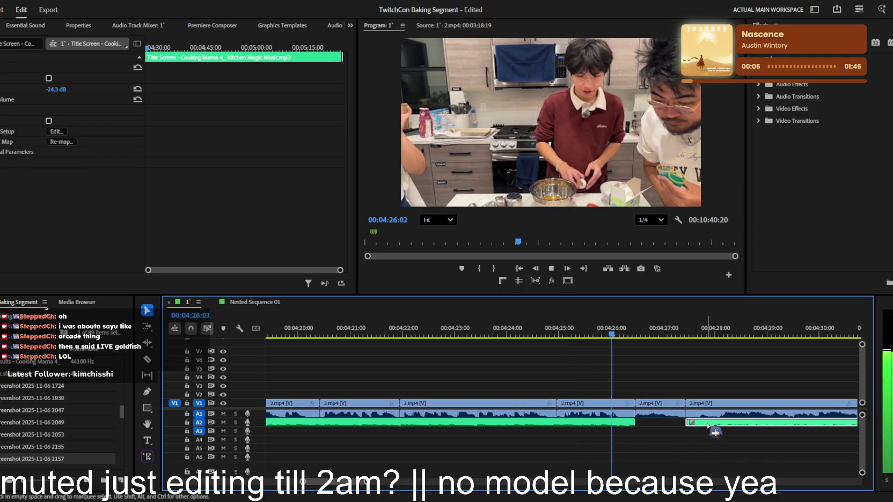
scroll(687, 425, "up", 2)
scroll(620, 418, "down", 3)
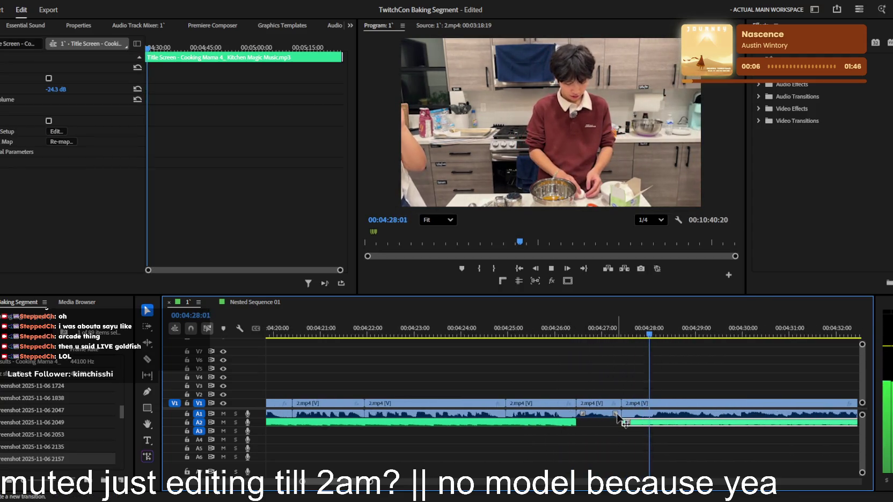
scroll(617, 422, "down", 2)
scroll(618, 421, "down", 3)
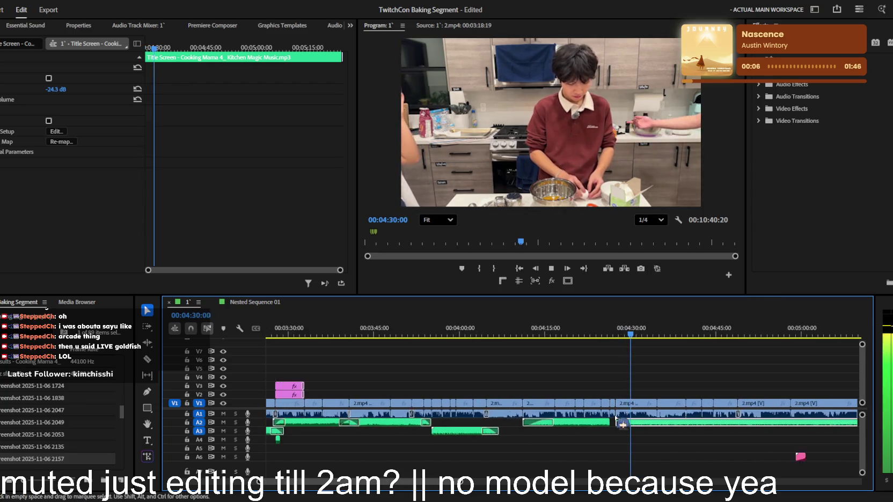
scroll(617, 421, "down", 3)
scroll(619, 422, "down", 3)
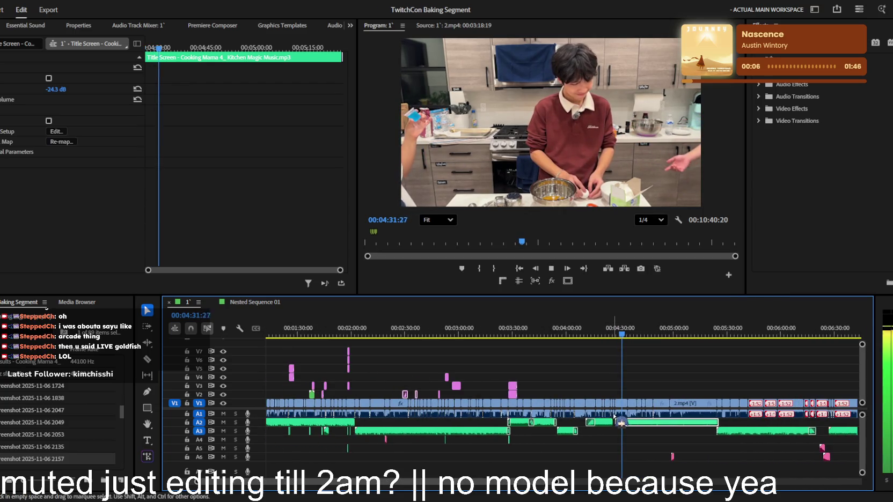
scroll(612, 416, "down", 2)
scroll(596, 414, "down", 2)
scroll(579, 413, "down", 2)
scroll(563, 411, "down", 2)
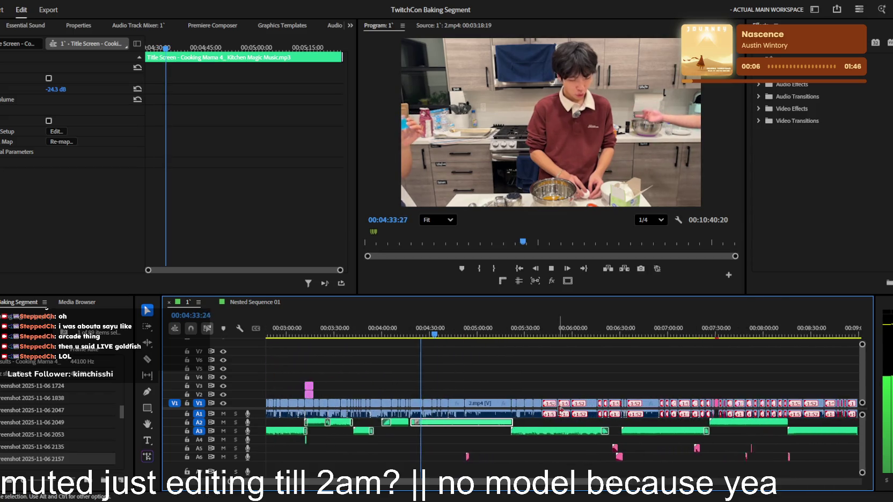
scroll(560, 410, "up", 1)
scroll(542, 411, "up", 2)
scroll(518, 411, "up", 2)
scroll(494, 410, "up", 1)
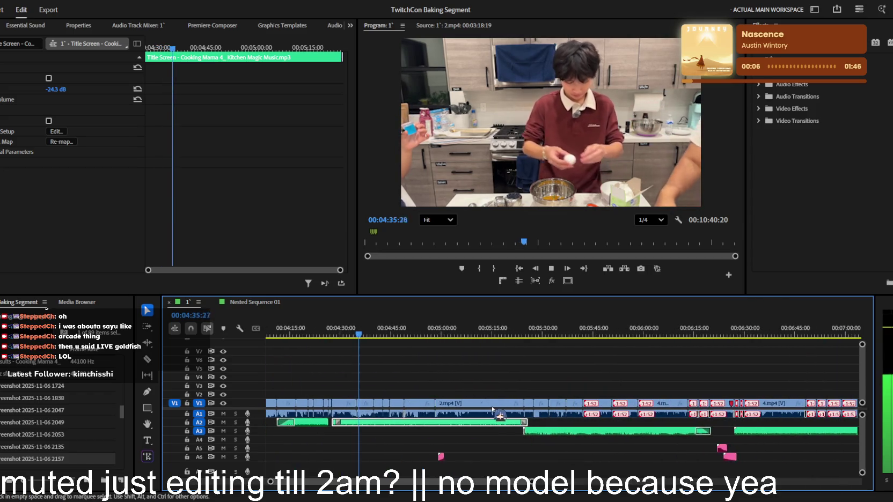
scroll(493, 409, "up", 1)
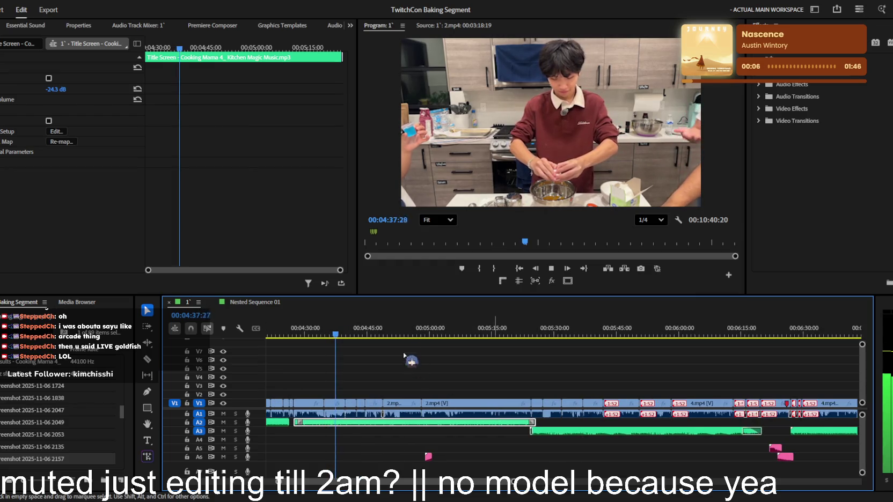
key("l")
key("l")
scroll(424, 370, "up", 1)
scroll(445, 383, "up", 2)
scroll(468, 397, "up", 1)
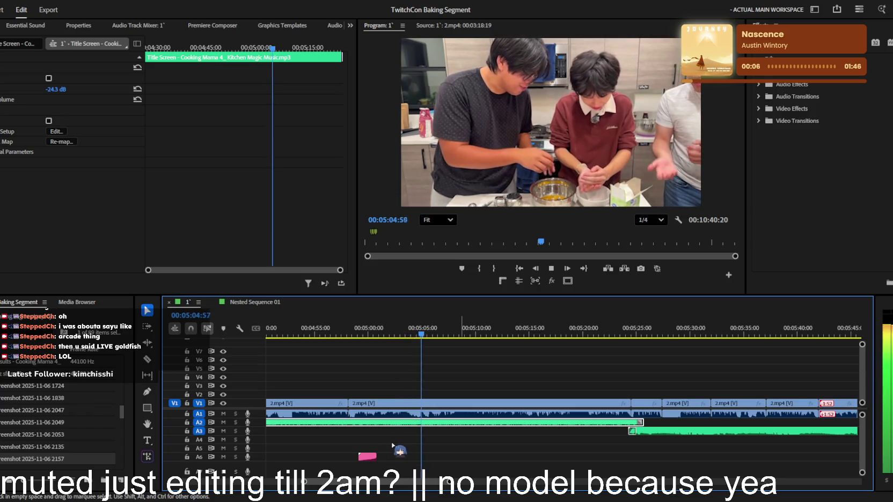
key("minus")
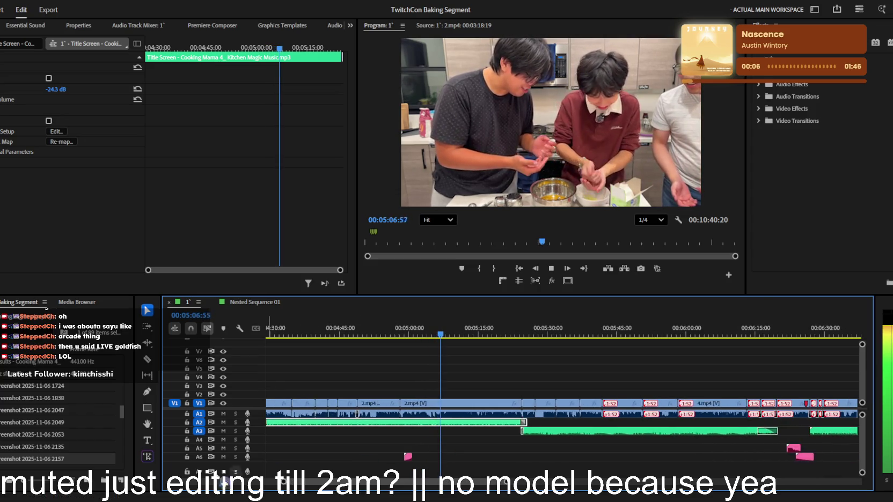
key("minus")
key("minus")
key("minus")
key("minus")
key("minus")
key("minus")
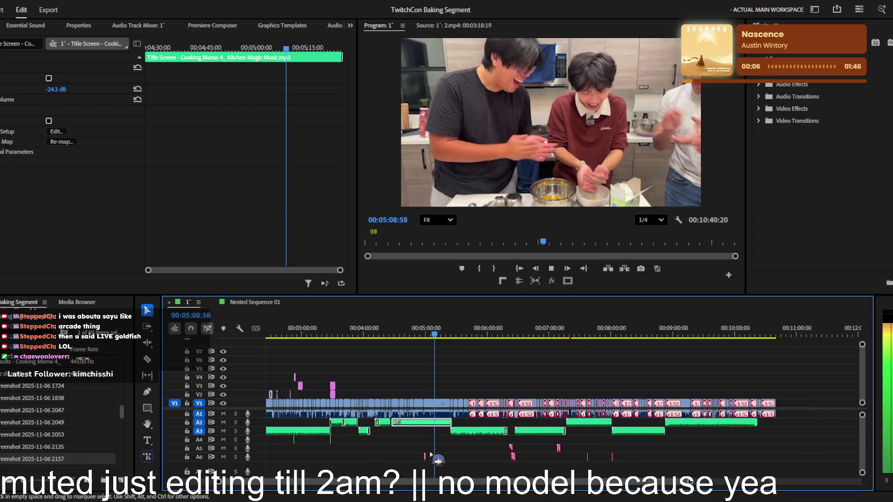
key("equal")
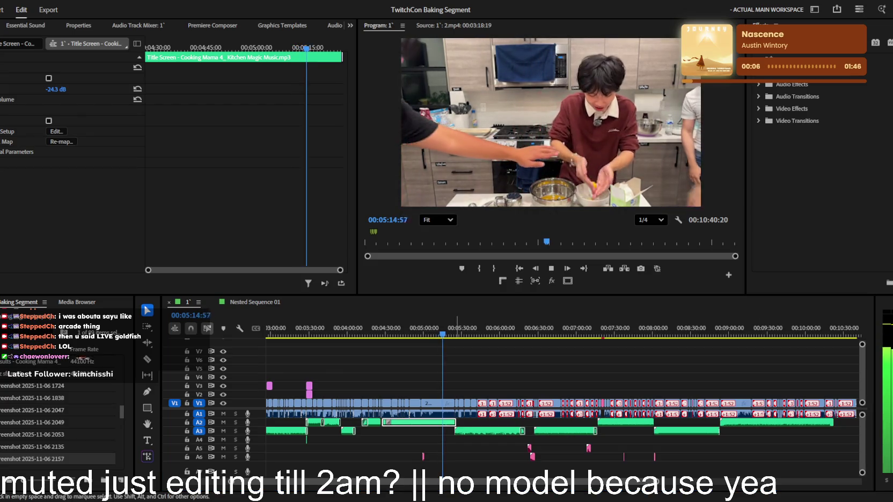
key("equal")
key("equal")
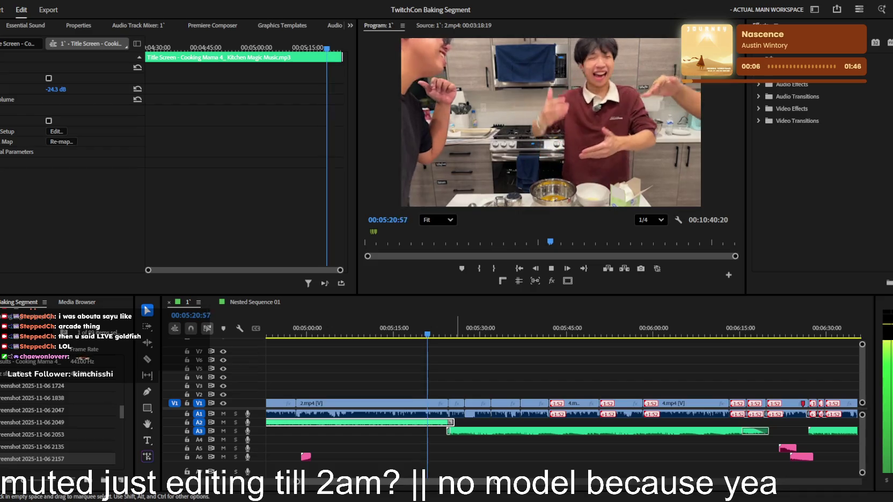
key("equal")
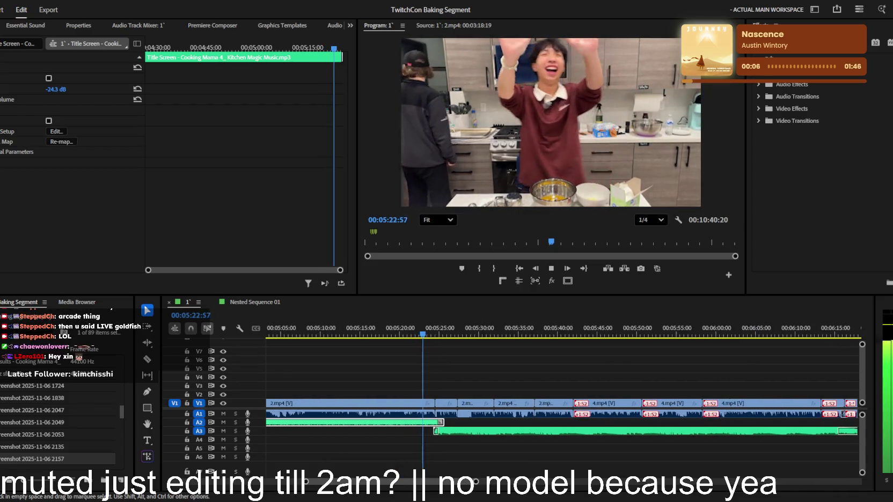
key("minus")
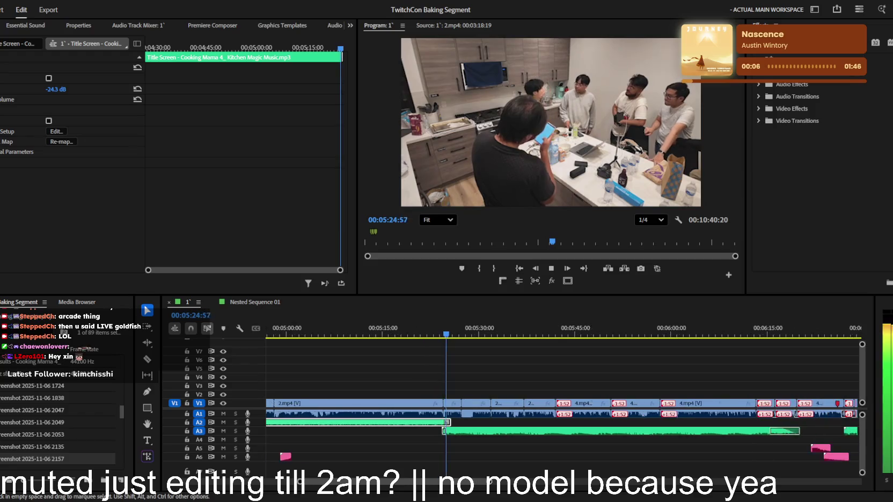
key("equal")
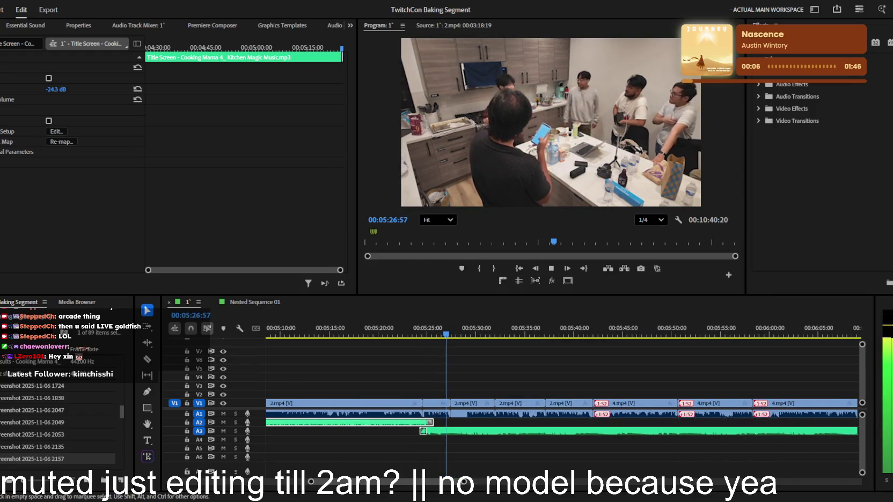
key("equal")
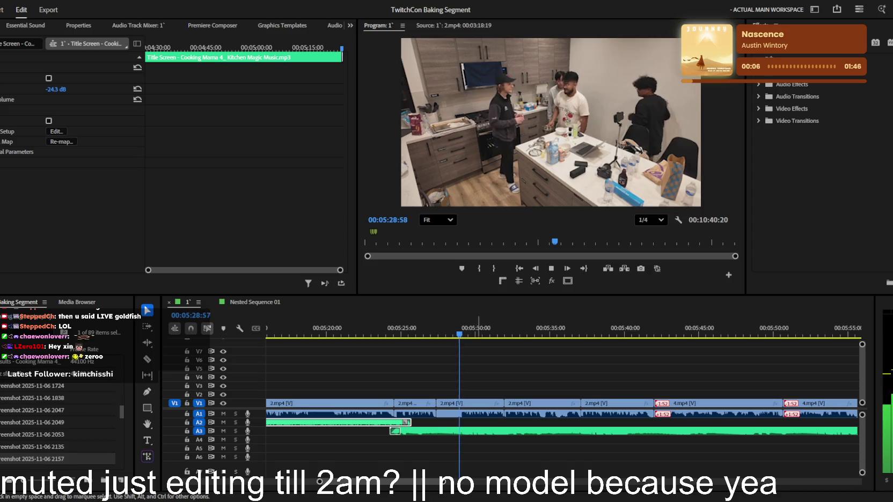
- Apply Default Transform (Motion Blur) to the 2.mp4 clip and set Scale Height to 268
left_click(454, 414)
left_click(466, 414)
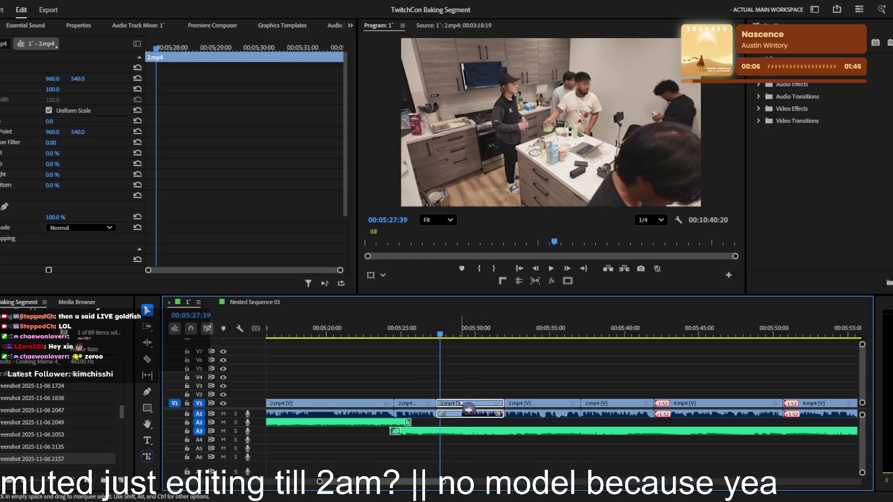
key("space")
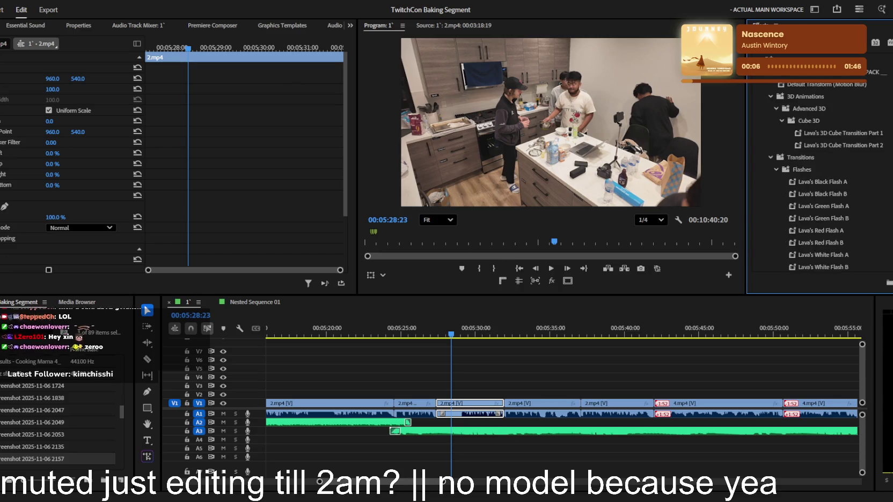
type("form")
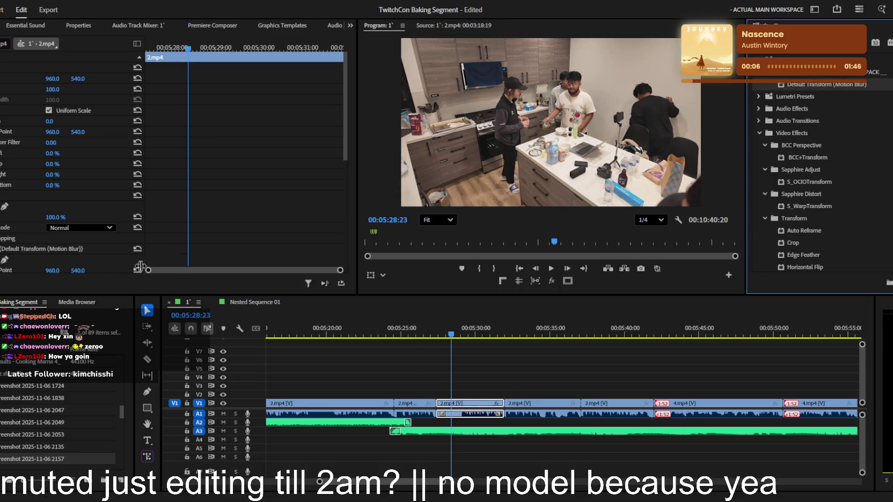
scroll(140, 267, "down", 5)
left_click(153, 55)
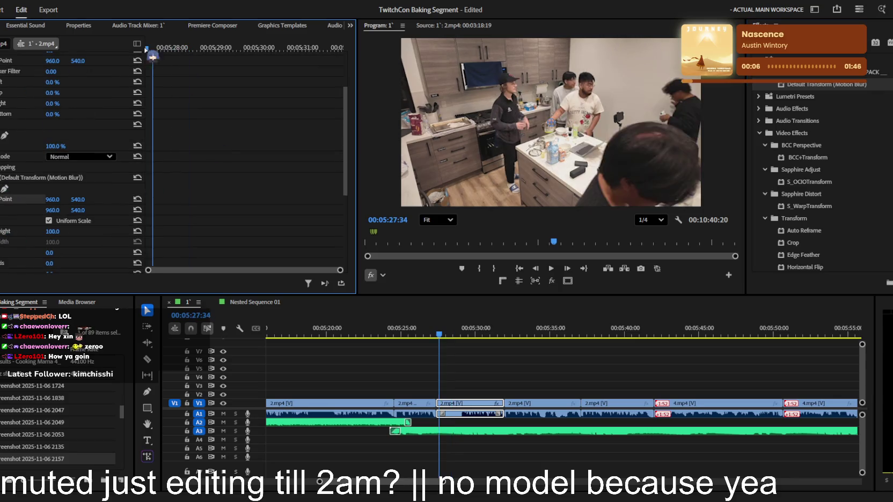
mouse_move(53, 232)
left_mouse_down()
mouse_move(94, 209)
mouse_move(40, 209)
mouse_move(72, 207)
mouse_move(53, 210)
left_mouse_up()
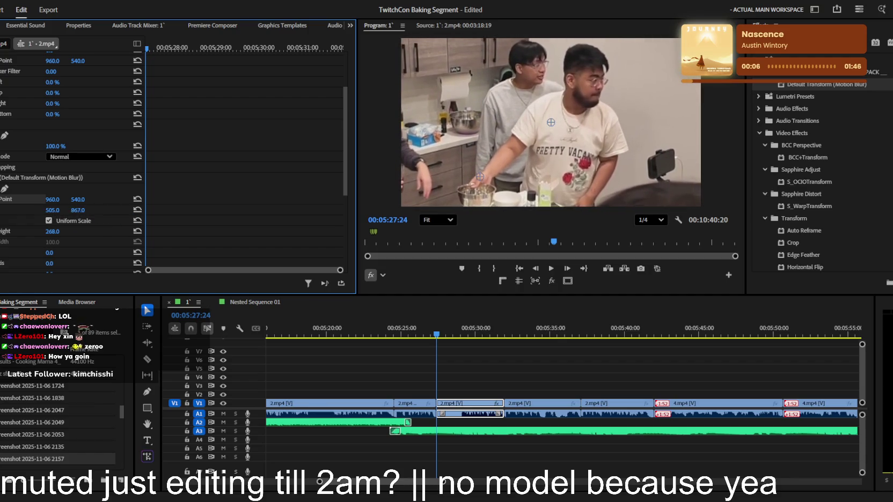
- Add Position keyframes panning the zoomed frame right to follow the man with the bowl
left_click_drag(128, 46, 193, 156)
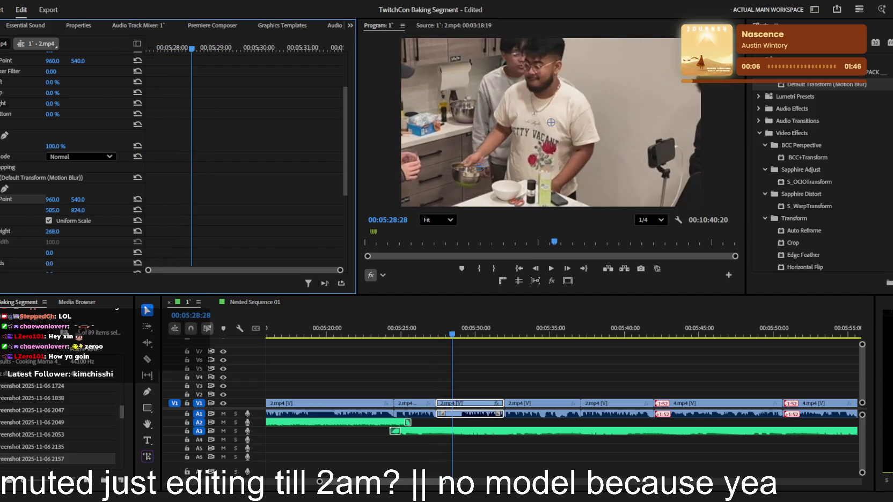
left_click_drag(192, 48, 222, 48)
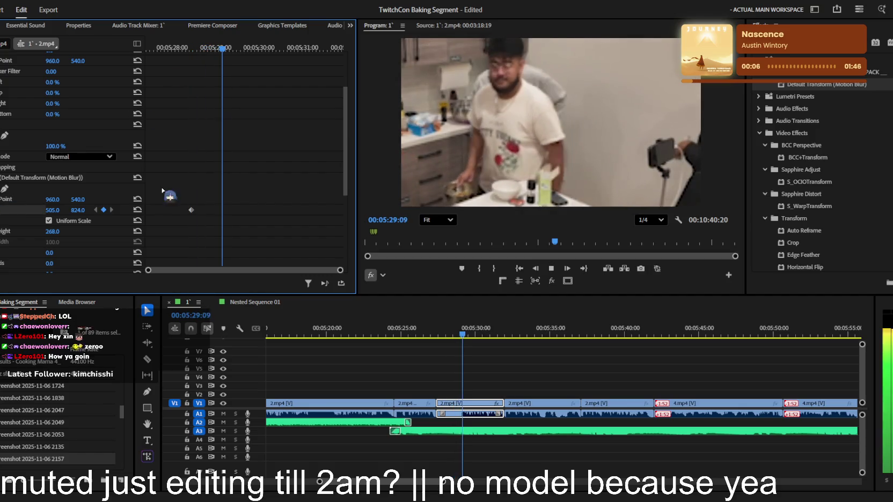
mouse_move(52, 210)
left_mouse_down()
mouse_move(80, 210)
mouse_move(57, 211)
mouse_move(80, 231)
mouse_move(87, 212)
mouse_move(165, 138)
left_mouse_up()
key("space")
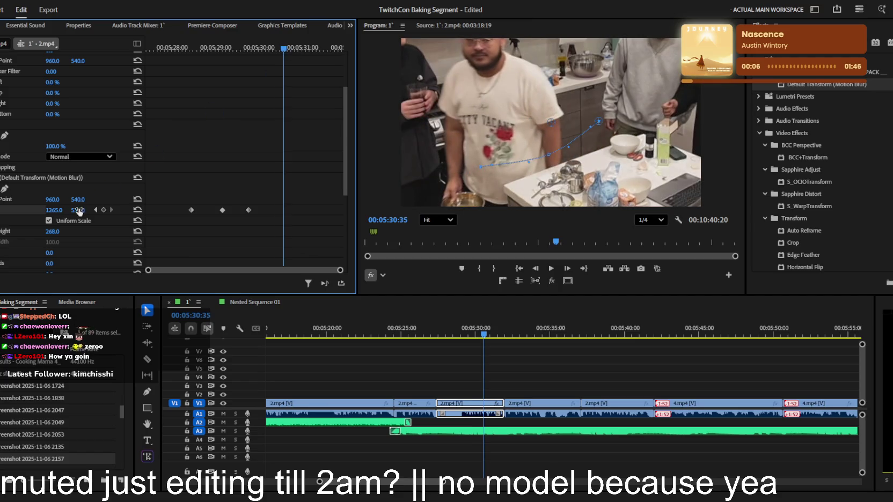
mouse_move(79, 211)
left_mouse_down()
mouse_move(64, 211)
mouse_move(161, 210)
left_mouse_up()
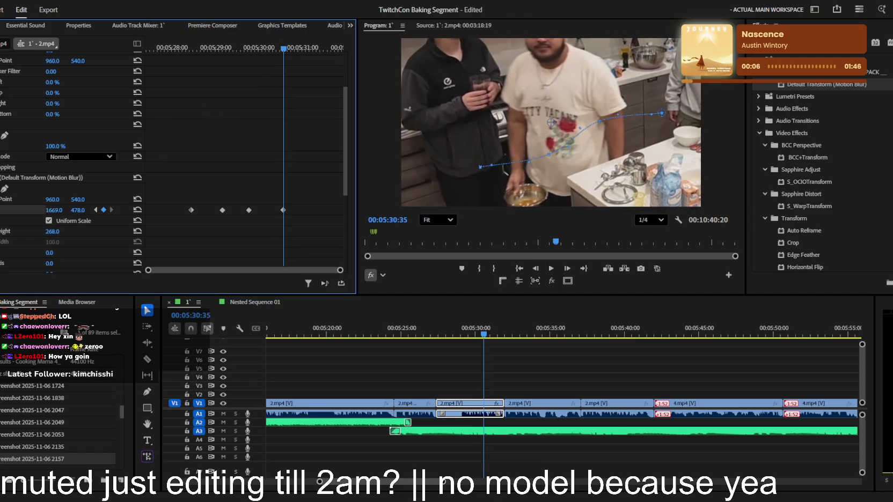
left_click_drag(80, 210, 83, 211)
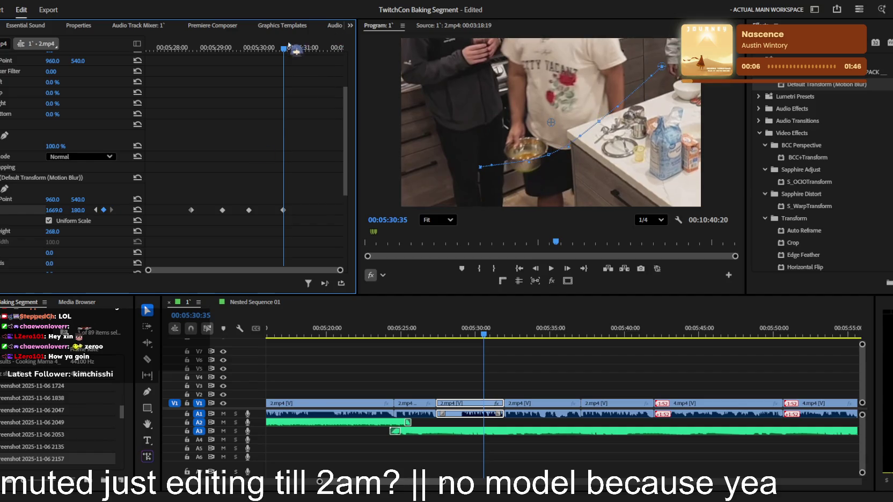
- Keyframe the framing moving down with the bowl through the clip's end, previewing the pan
left_click_drag(289, 47, 321, 47)
mouse_move(78, 209)
left_mouse_down()
mouse_move(51, 210)
mouse_move(82, 211)
left_mouse_up()
key("space")
key("space")
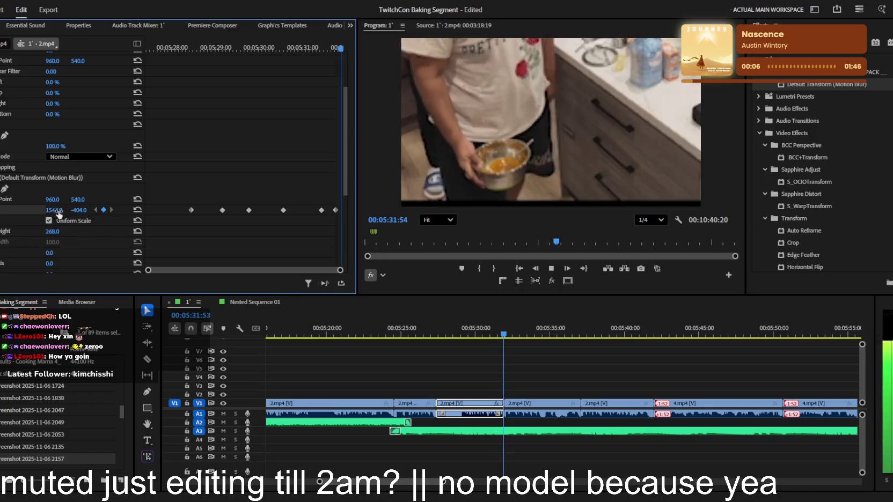
key("space")
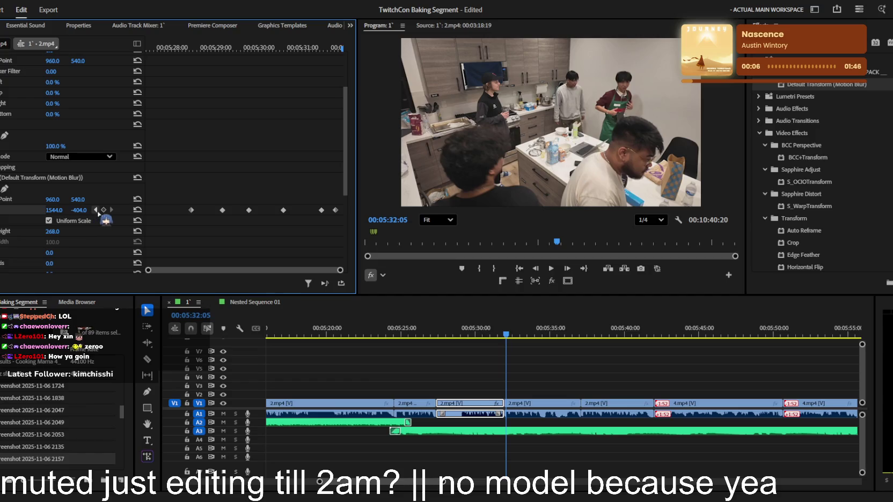
left_click_drag(79, 210, 112, 210)
key("space")
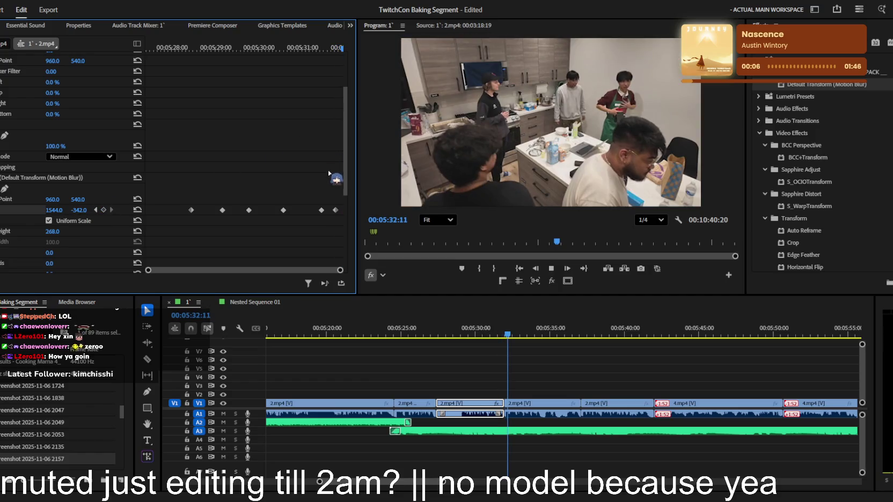
key("space")
key("space")
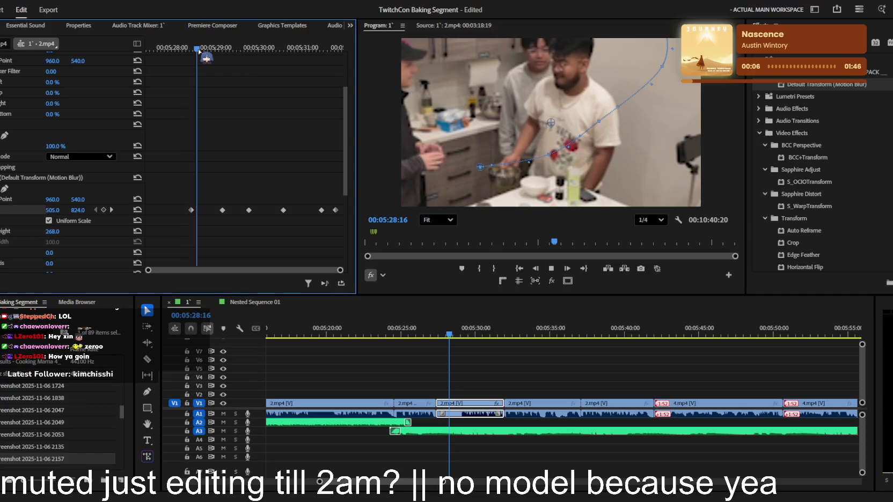
- Review the zoomed section, stop at 05:32:48, and select the following 2.mp4 clip
left_click(504, 372)
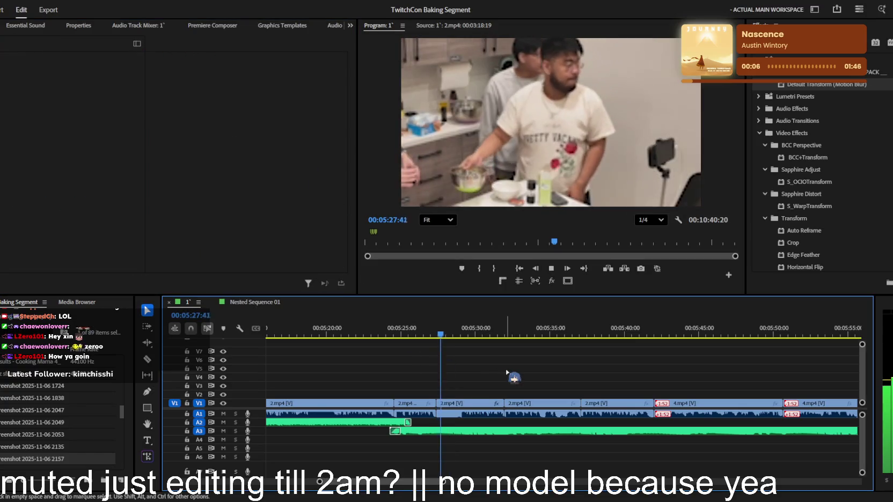
key("space")
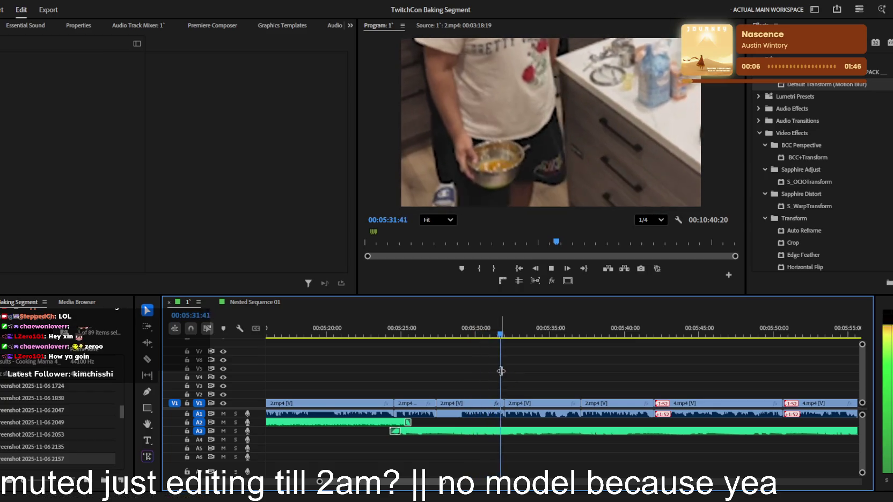
scroll(520, 373, "up", 2)
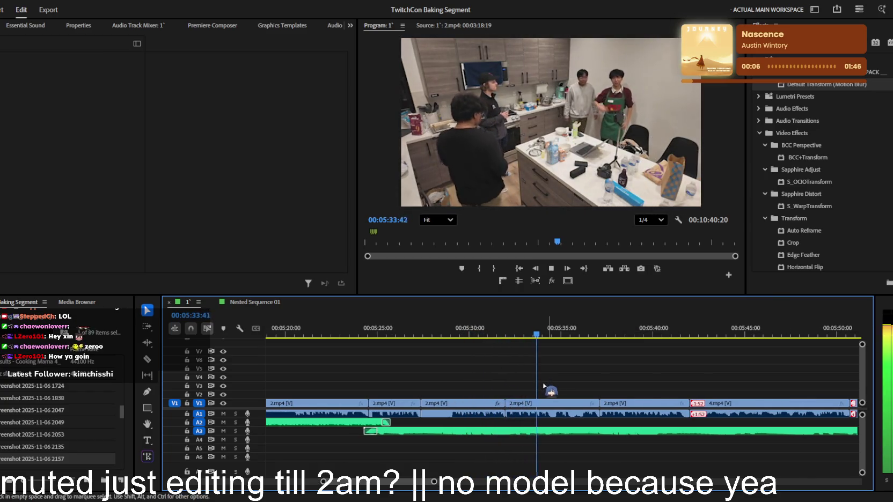
scroll(569, 374, "down", 2)
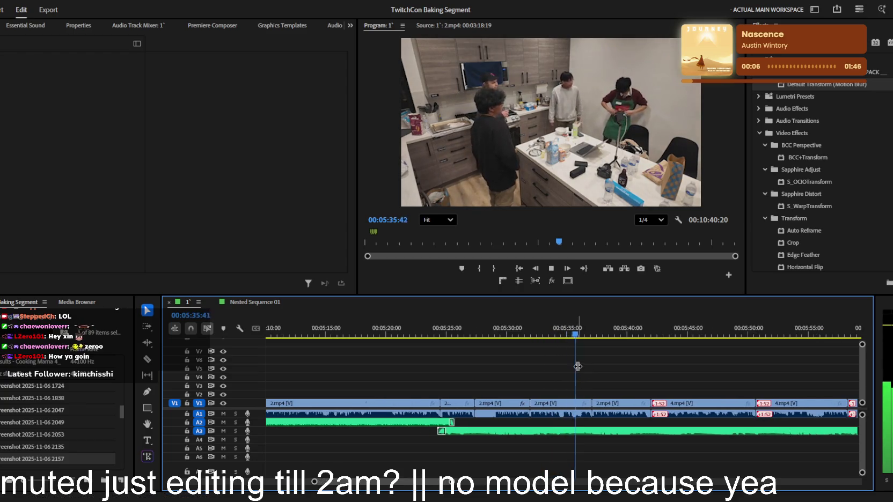
key("space")
key("space")
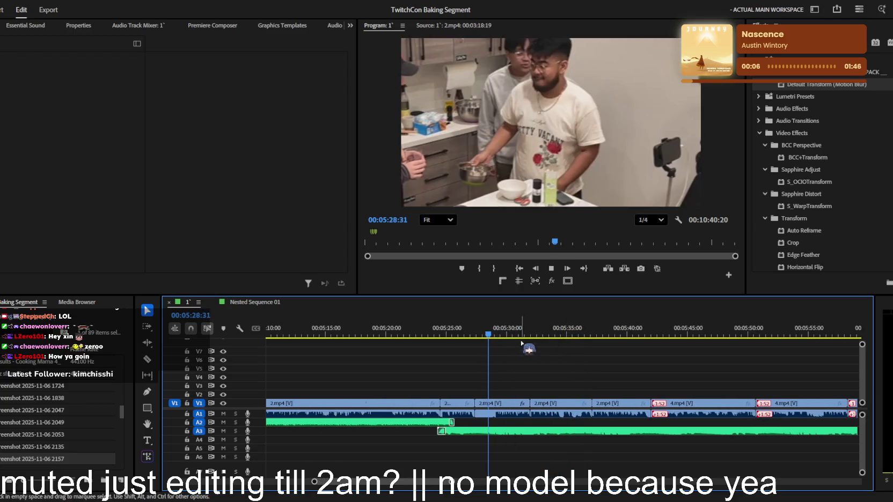
left_click(544, 403)
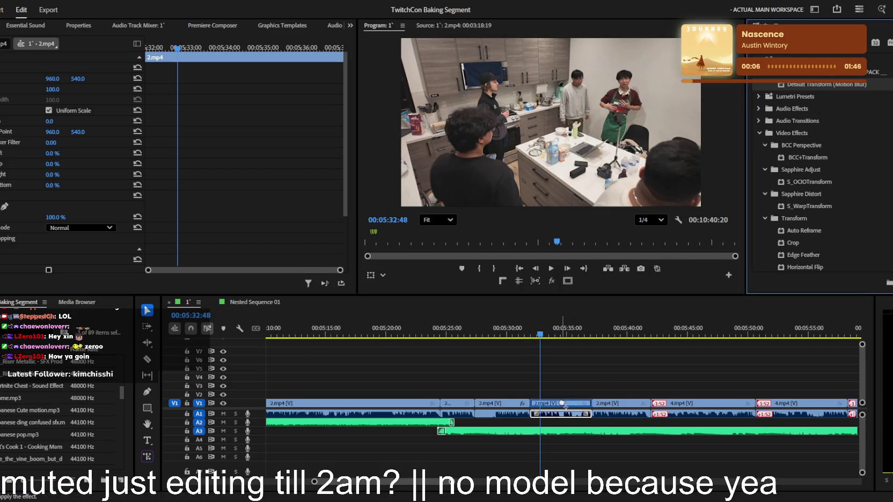
- Paste the Position values into the clip's Transform effect and set its Scale to 200
scroll(47, 248, "down", 2)
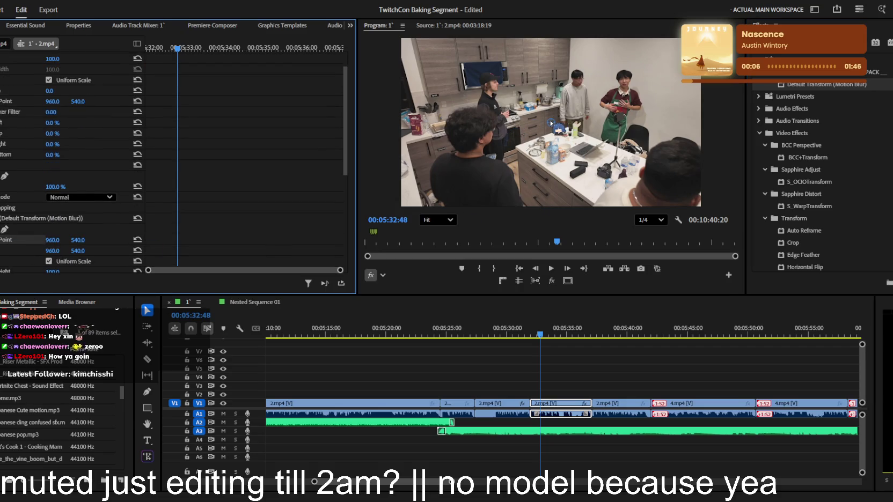
left_click_drag(552, 124, 642, 90)
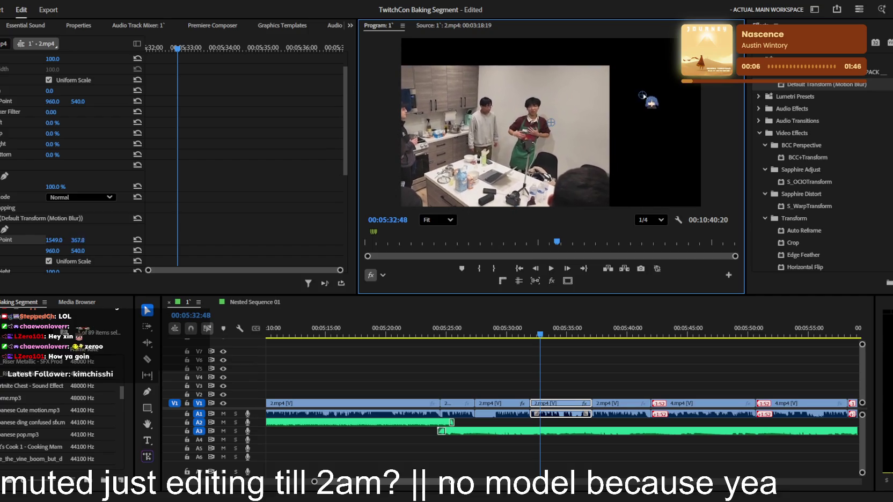
left_click(56, 240)
type("338.3")
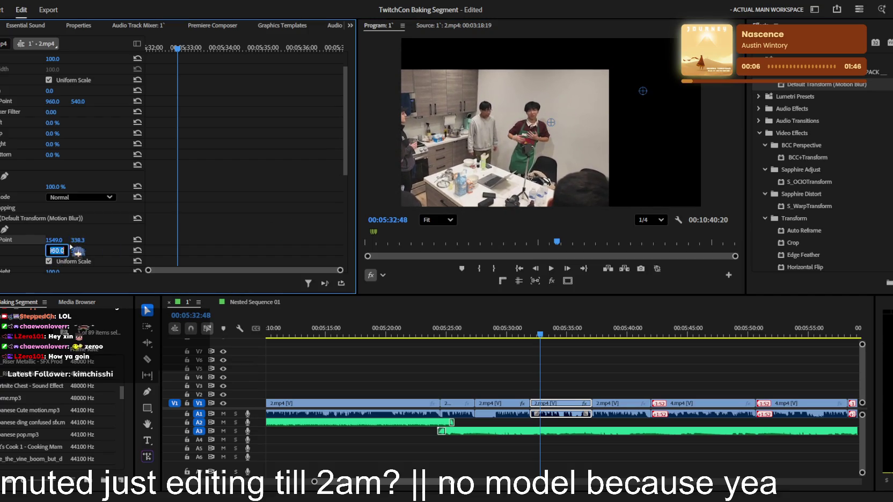
type("1549.0")
left_click(79, 240)
type("338.3")
key("Tab")
type("200")
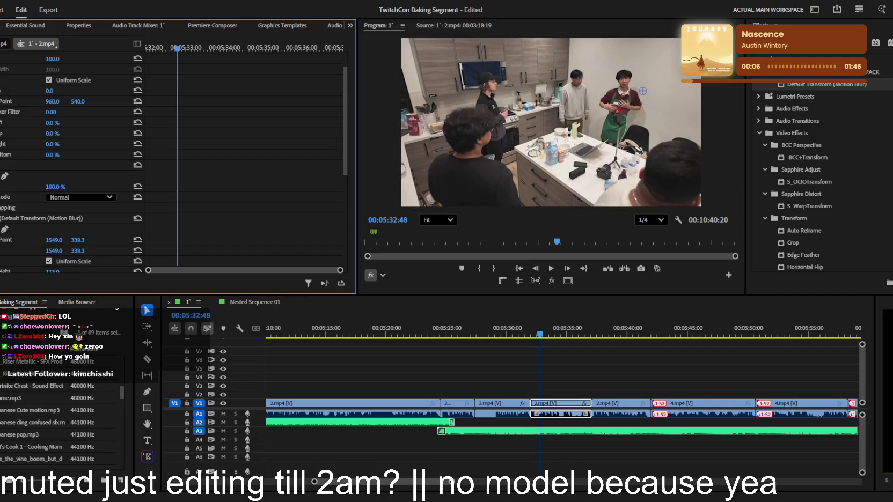
key("Return")
- Raise the Transform scale to 245 and fine-tune horizontal Position to 1738.0
left_click_drag(53, 271, 69, 271)
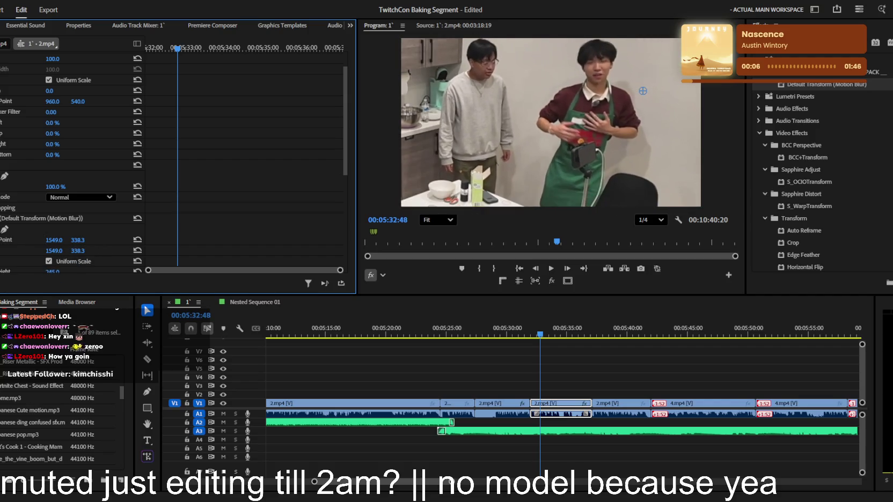
left_click_drag(56, 240, 51, 240)
left_click(58, 240)
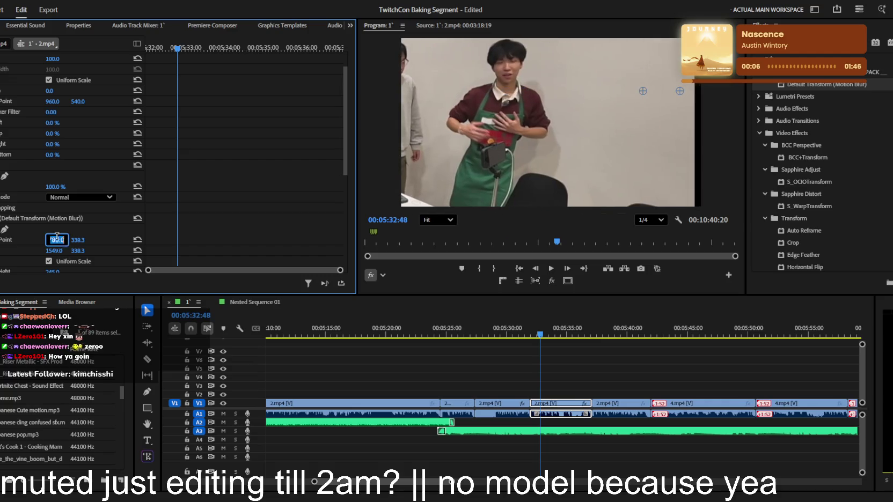
type("1785")
key("Return")
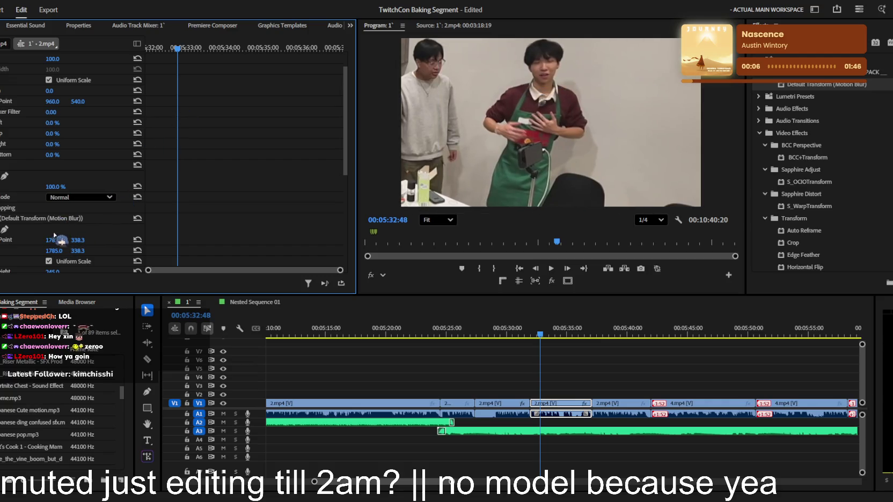
left_click_drag(55, 237, 59, 243)
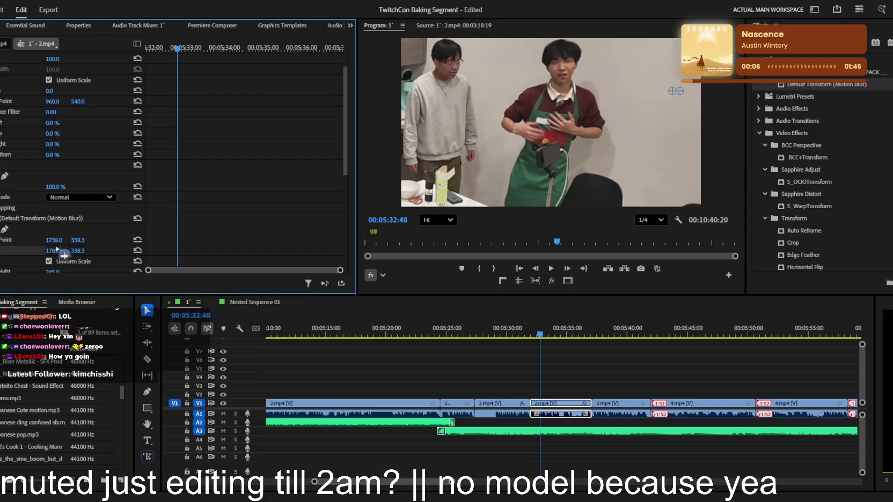
type("738")
key("Return")
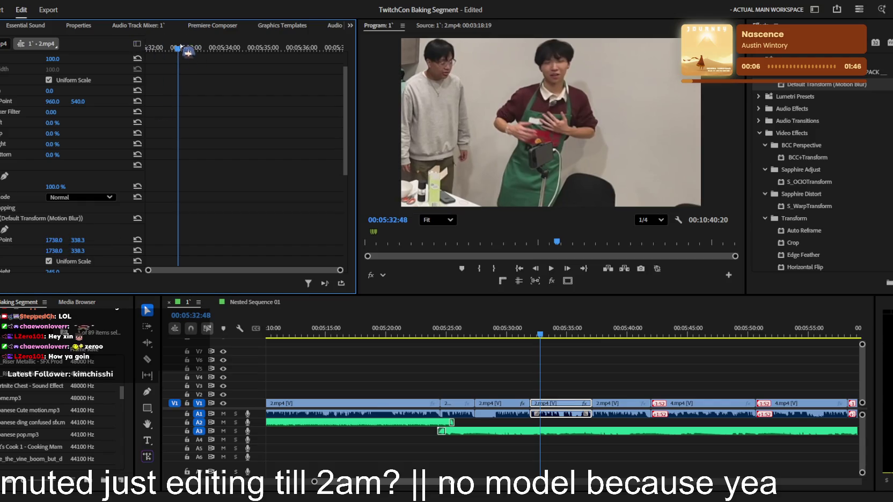
left_click(559, 357)
- Play the sequence while zooming the timeline in and out, stopping at 06:13:38
key("space")
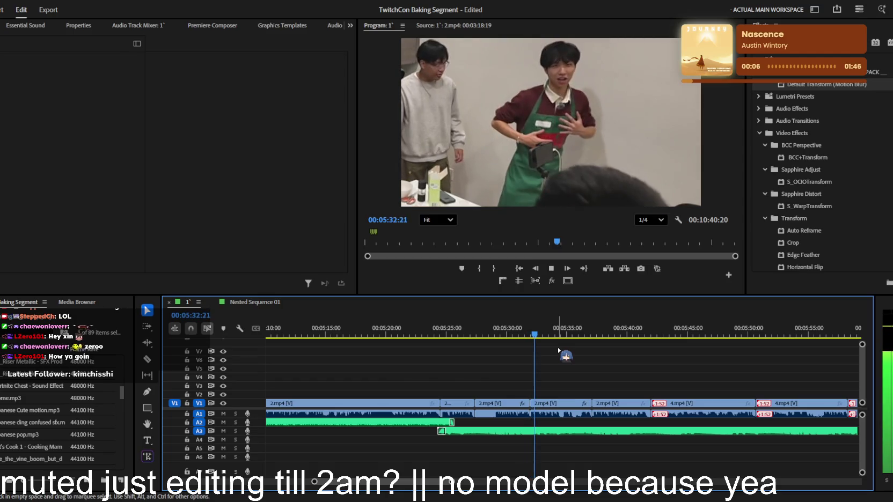
key("minus")
key("minus")
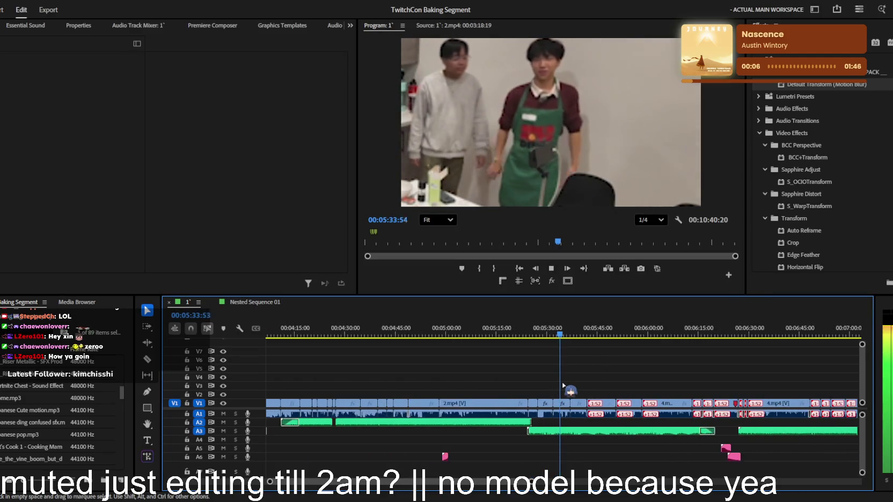
key("equal")
key("equal")
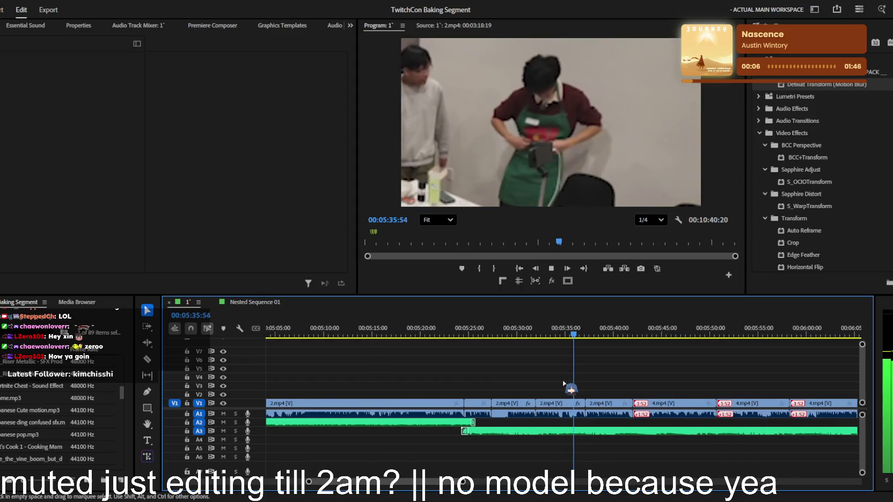
key("minus")
key("minus")
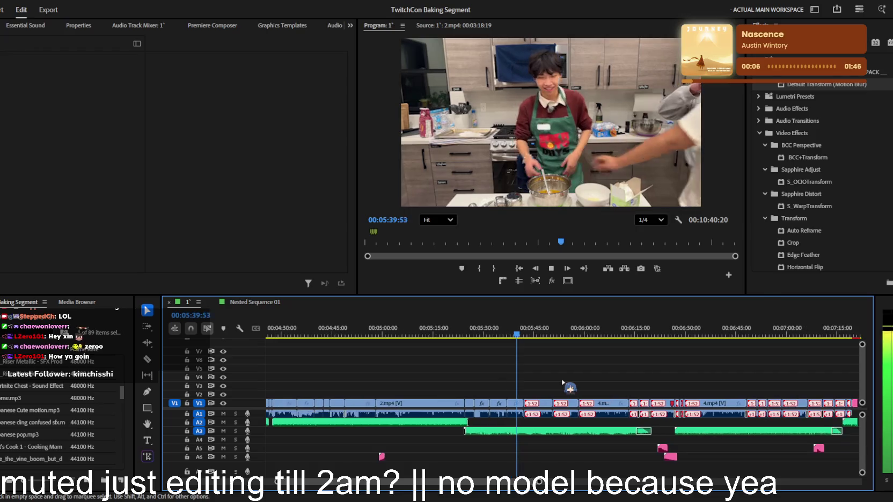
key("equal")
key("equal")
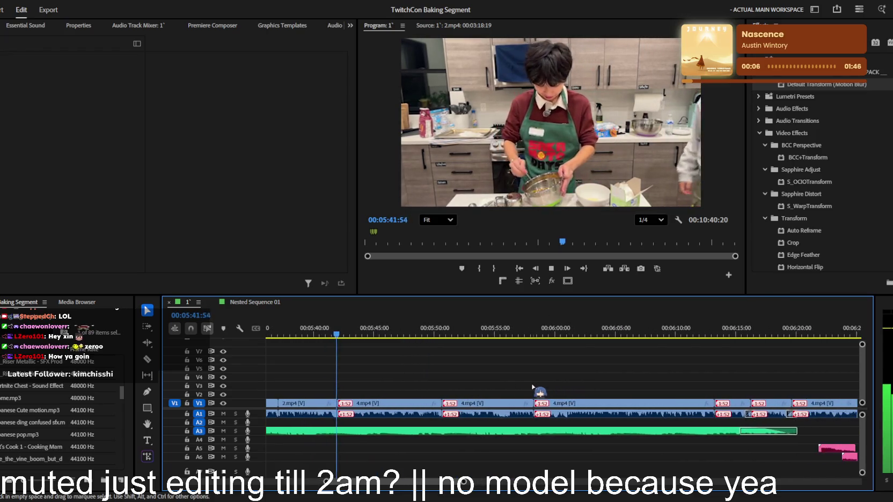
key("equal")
key("minus")
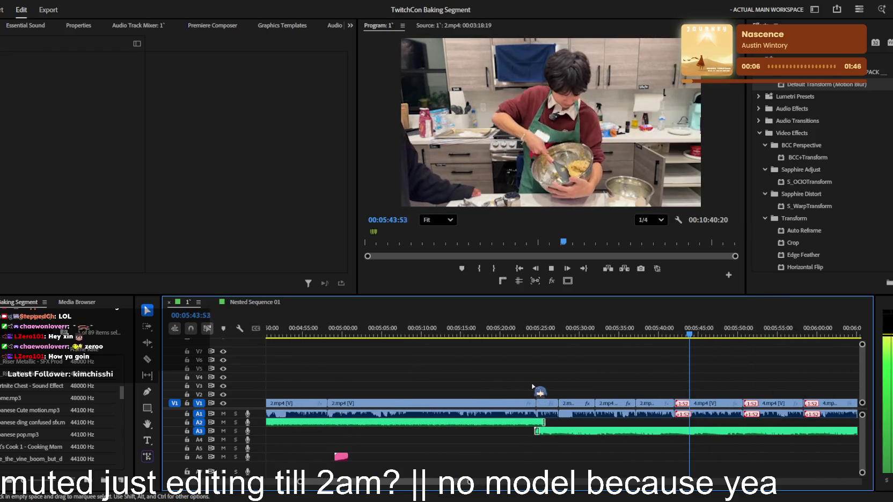
key("minus")
key("equal")
key("equal")
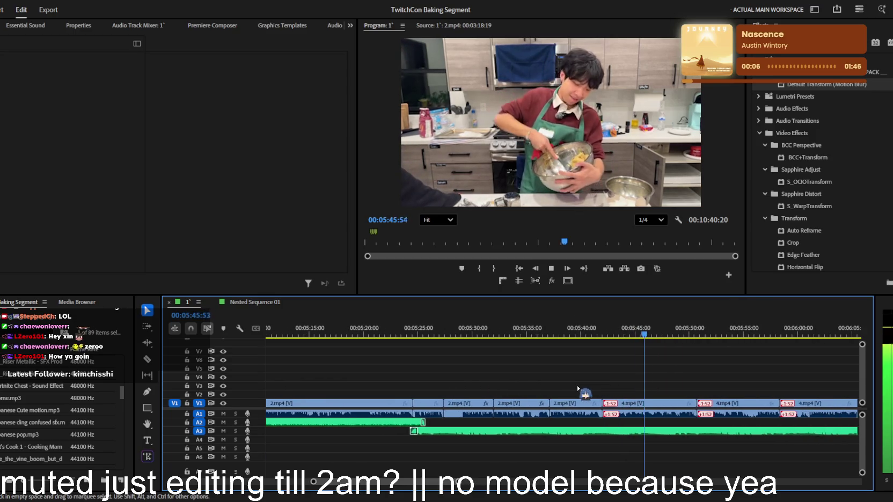
scroll(574, 388, "down", 1)
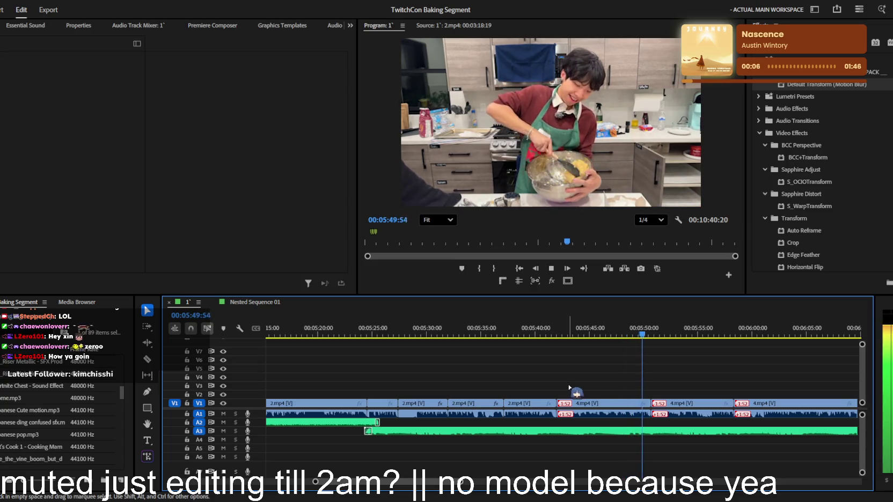
key("minus")
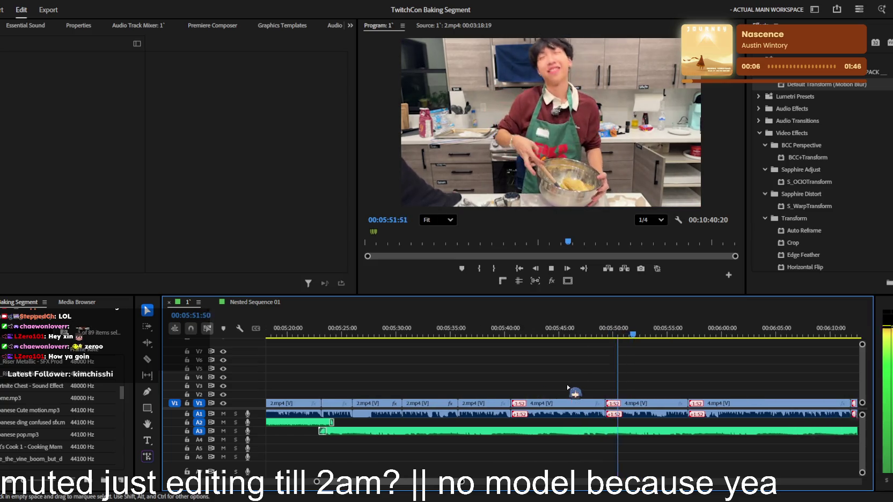
key("equal")
key("equal")
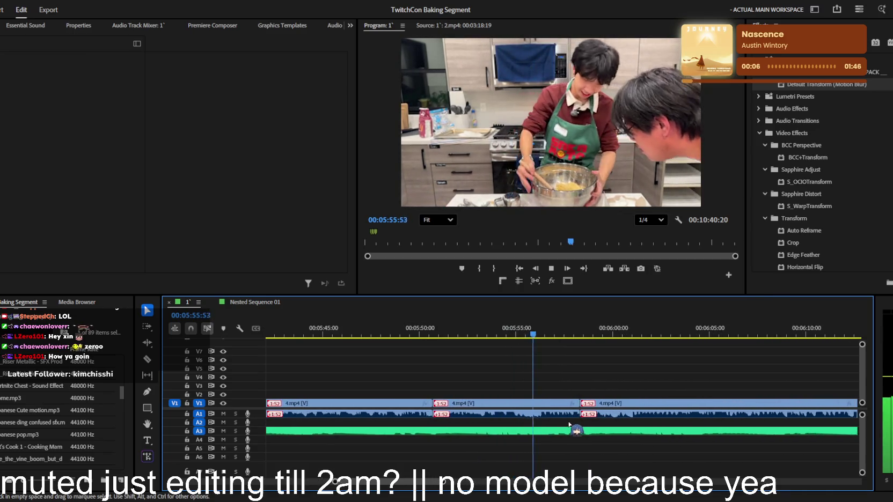
key("minus")
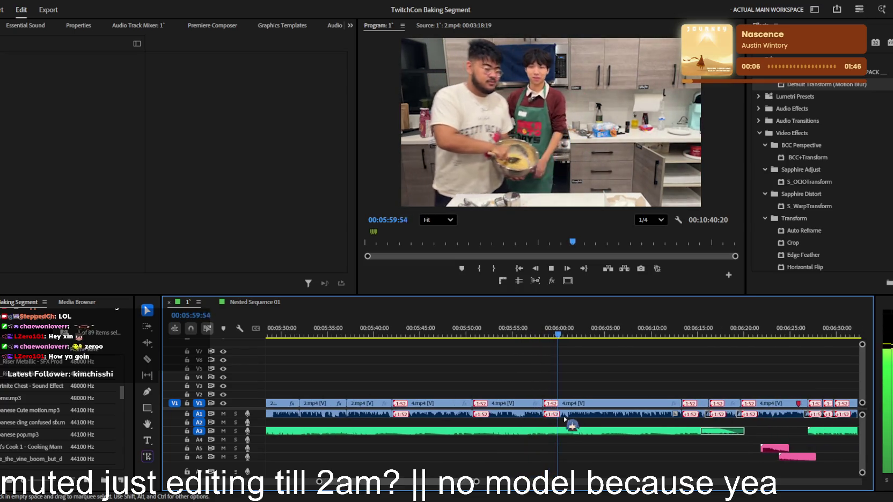
key("equal")
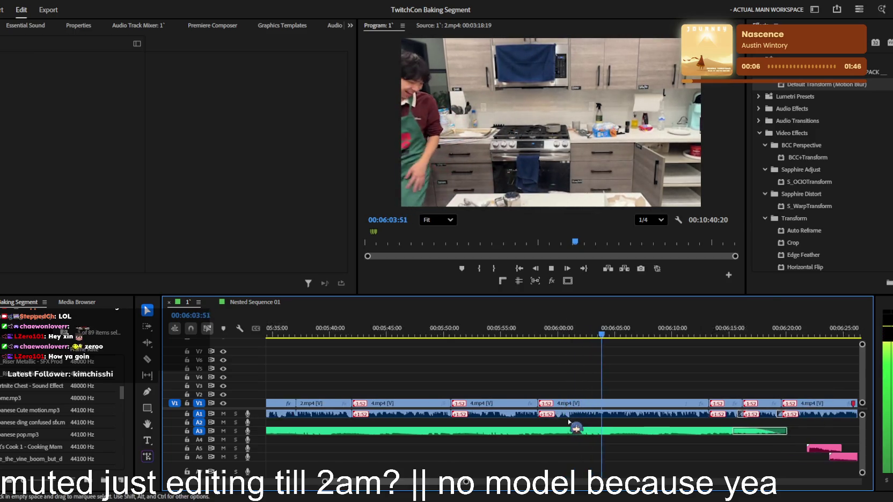
key("minus")
key("minus")
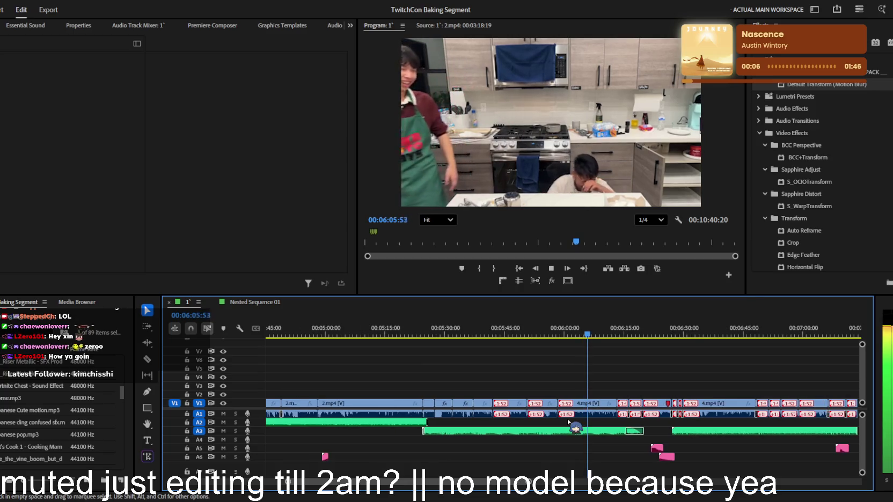
key("minus")
key("minus")
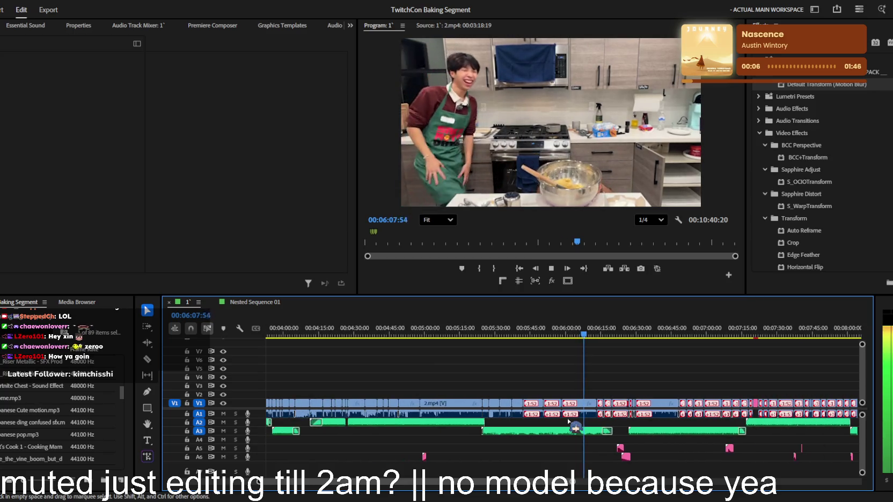
key("equal")
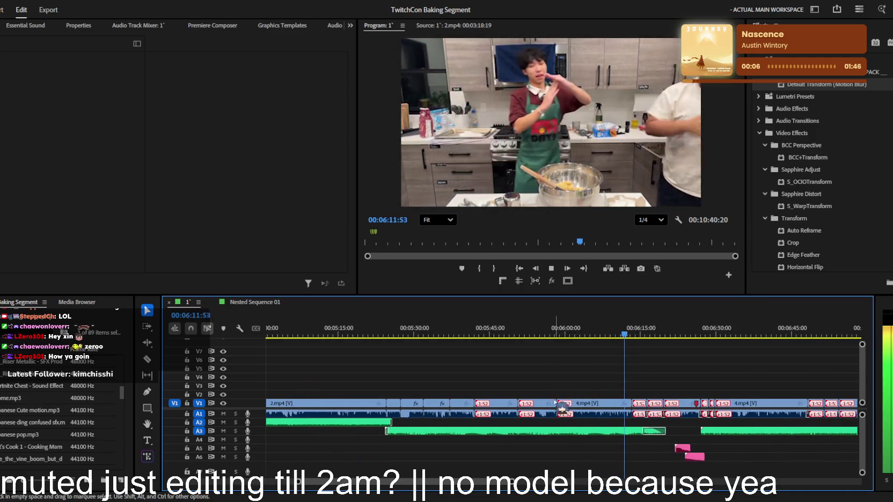
key("equal")
scroll(558, 406, "down", 2)
key("space")
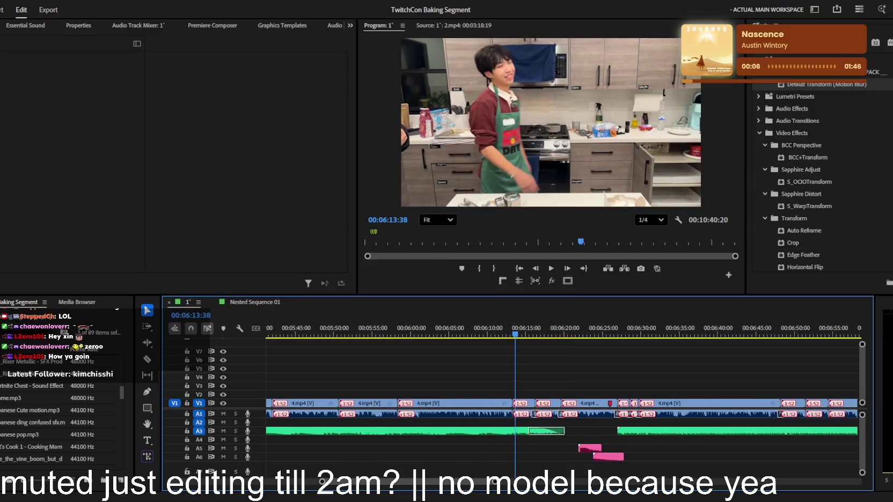
- Scroll the timeline back toward the 3:30 section of the sequence
scroll(549, 386, "up", 2)
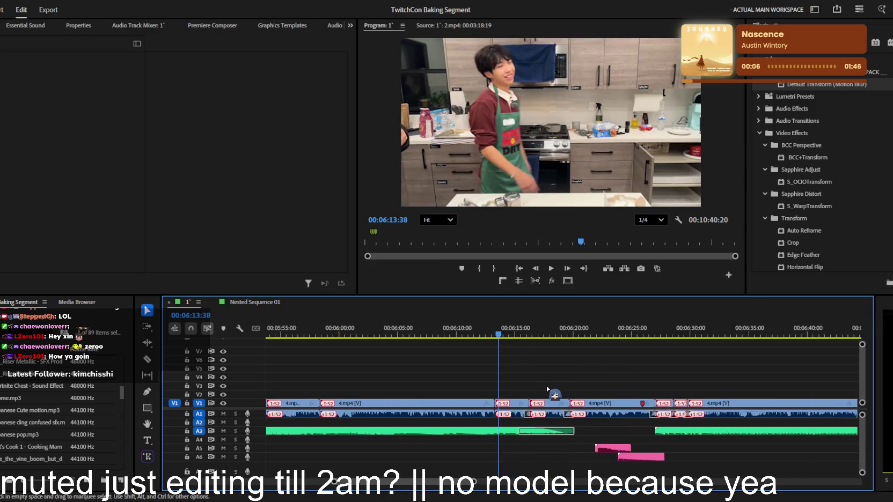
key("space")
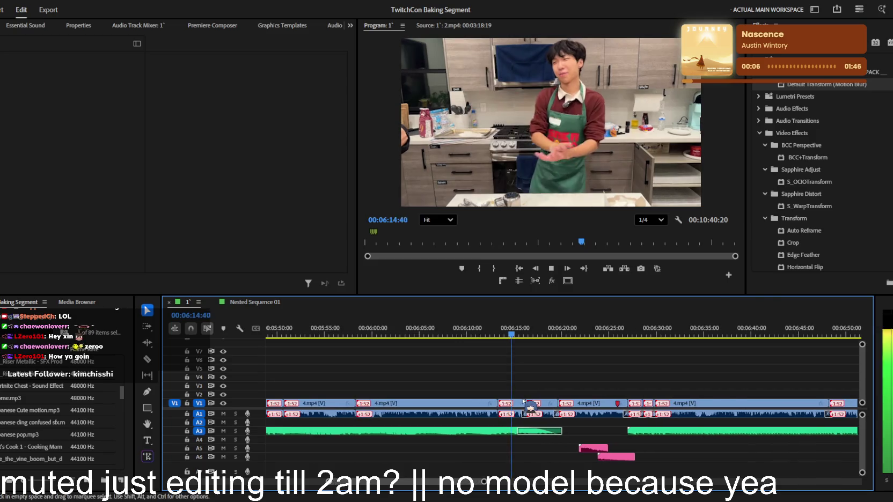
scroll(522, 398, "up", 3)
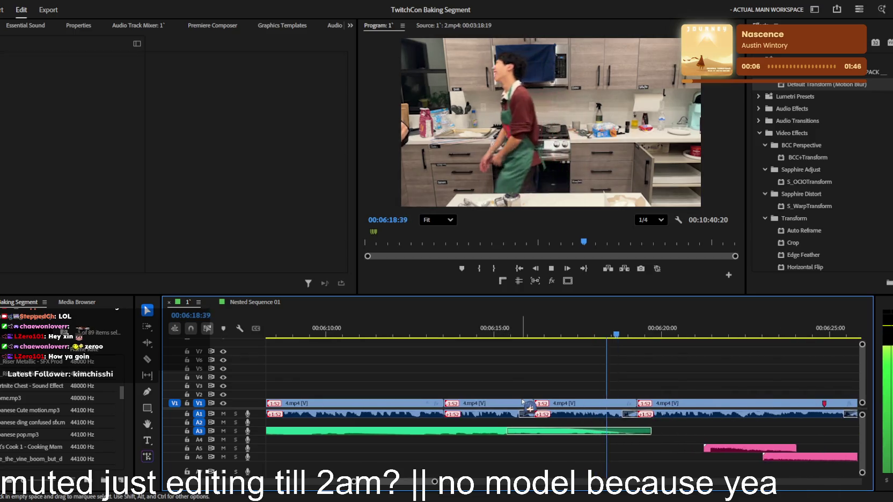
scroll(524, 402, "down", 1)
scroll(523, 402, "up", 1)
scroll(521, 401, "up", 1)
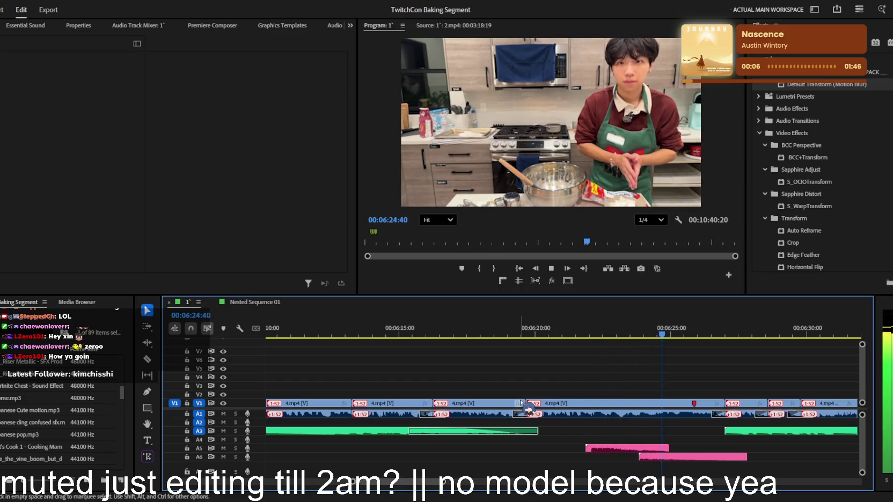
scroll(522, 403, "down", 1)
scroll(518, 400, "down", 1)
scroll(518, 400, "down", 1)
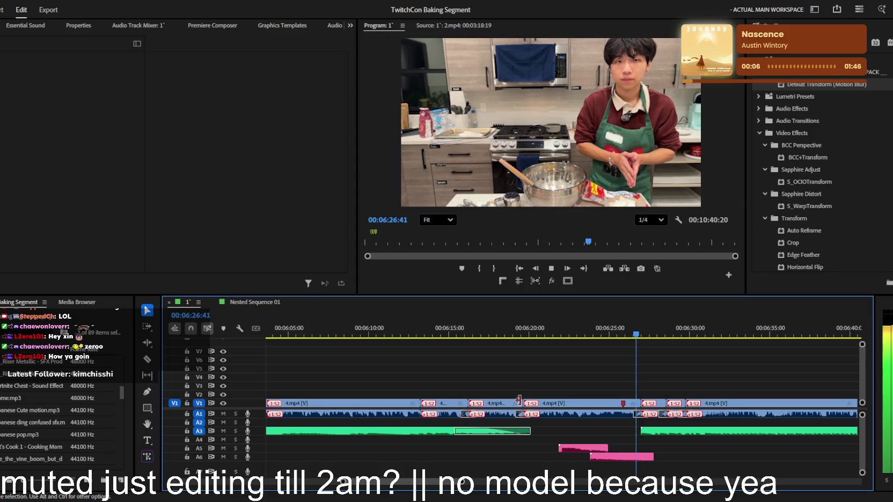
scroll(518, 400, "down", 1)
scroll(518, 400, "down", 1)
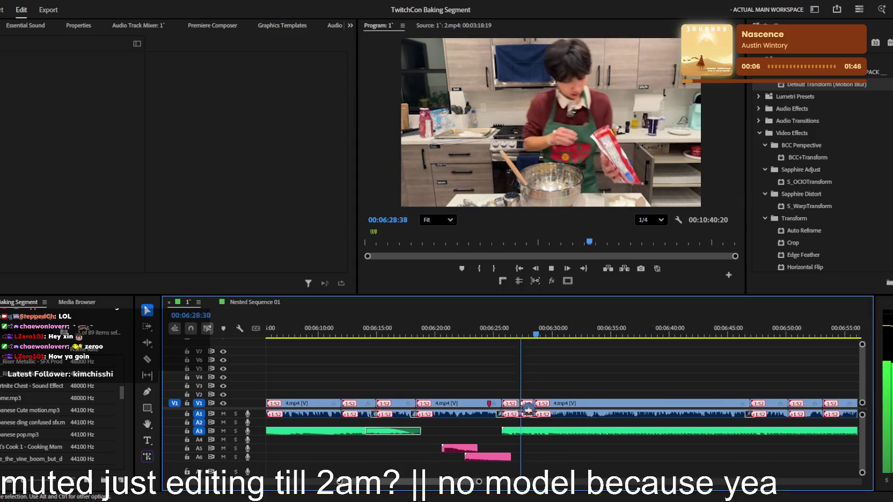
scroll(520, 402, "down", 1)
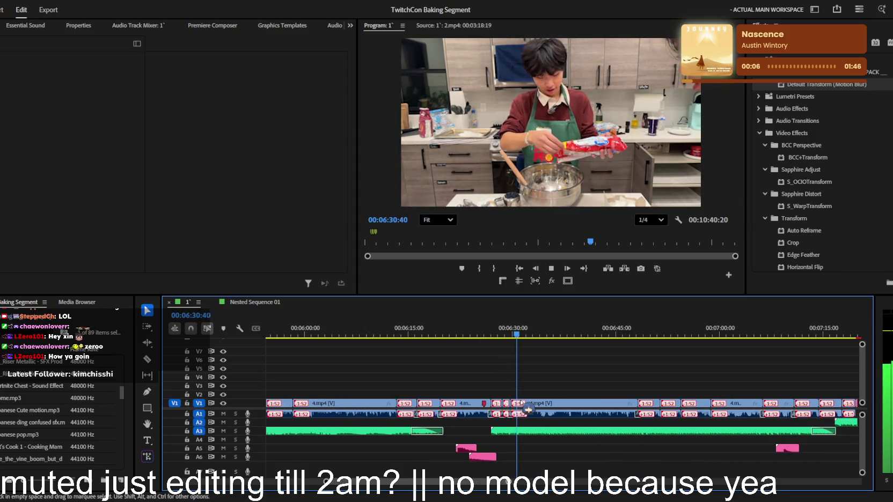
scroll(527, 409, "down", 2)
scroll(520, 400, "down", 2)
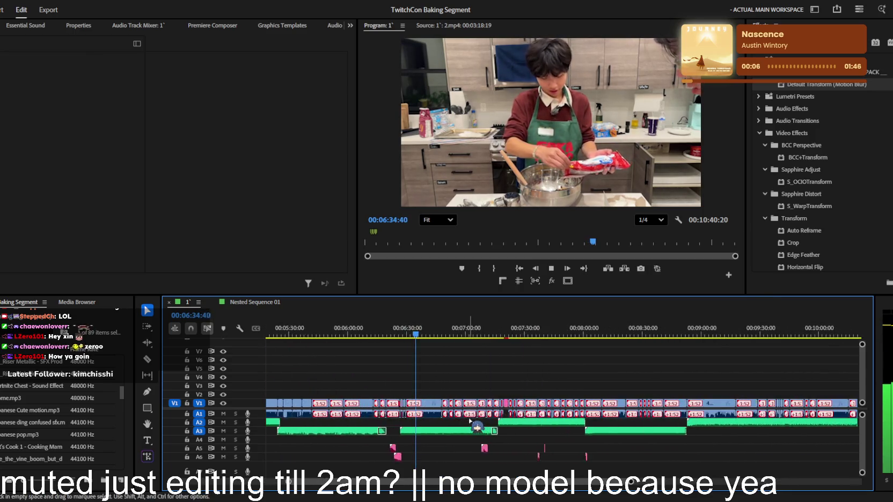
scroll(472, 418, "down", 1)
scroll(477, 424, "up", 1)
scroll(505, 410, "up", 2)
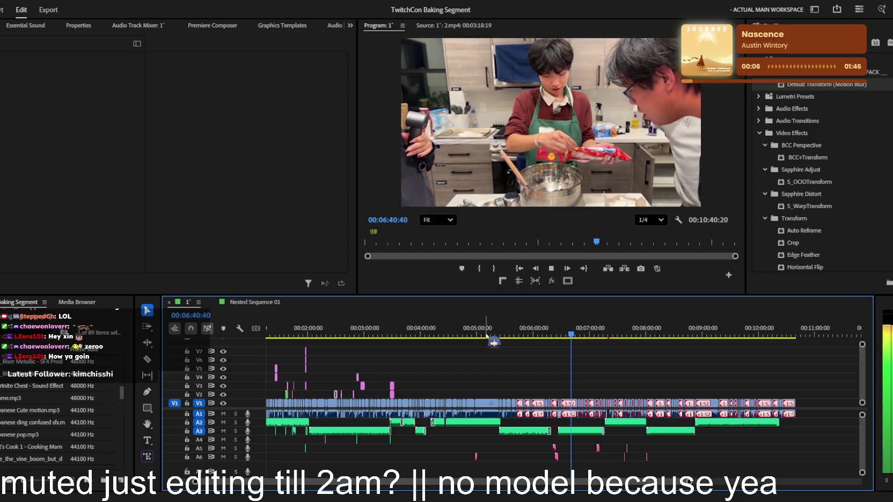
scroll(483, 354, "up", 1)
left_click(363, 328)
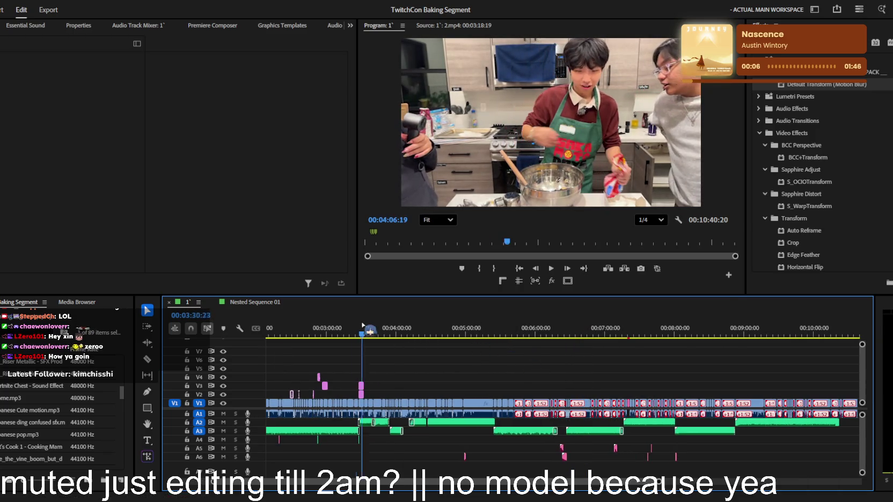
scroll(375, 376, "up", 4)
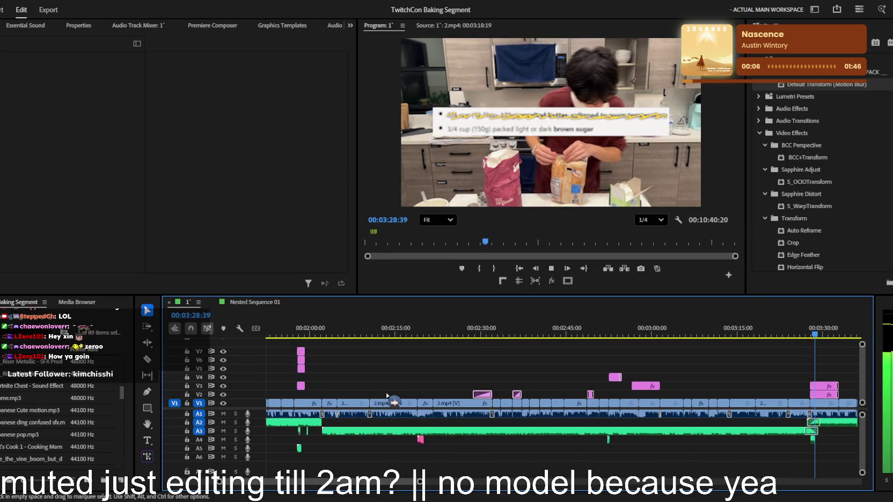
scroll(386, 396, "up", 2)
scroll(365, 397, "up", 2)
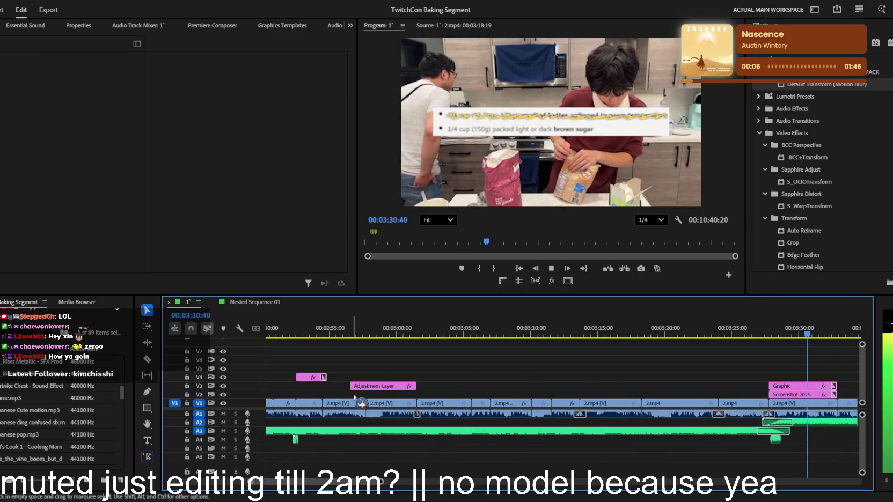
scroll(418, 400, "down", 2)
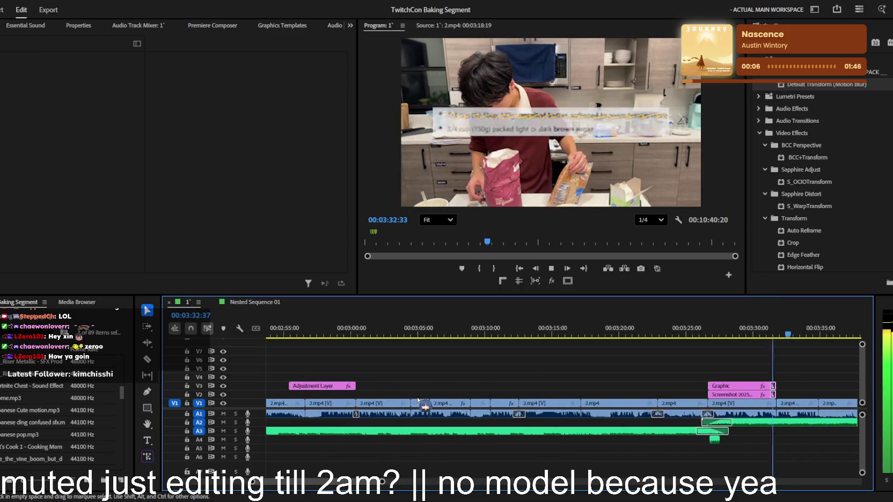
scroll(418, 400, "down", 1)
scroll(418, 400, "down", 3)
scroll(418, 400, "down", 3)
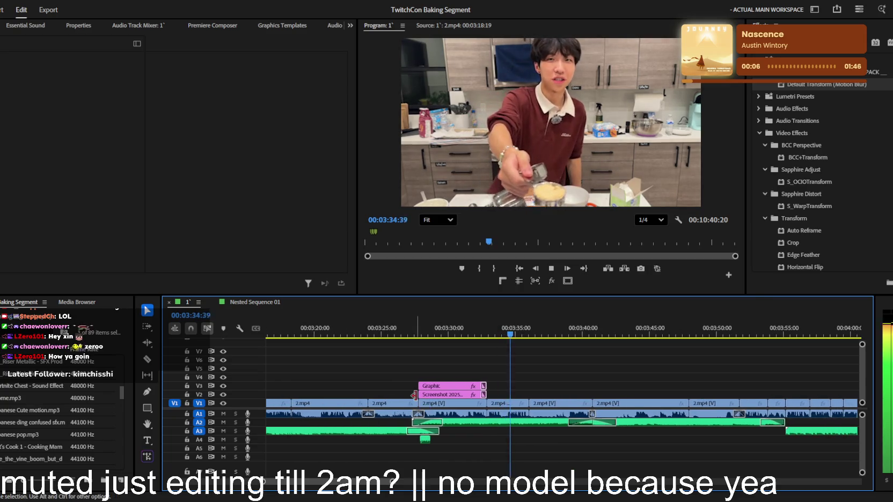
scroll(414, 396, "down", 1)
scroll(416, 397, "up", 1)
scroll(417, 400, "down", 2)
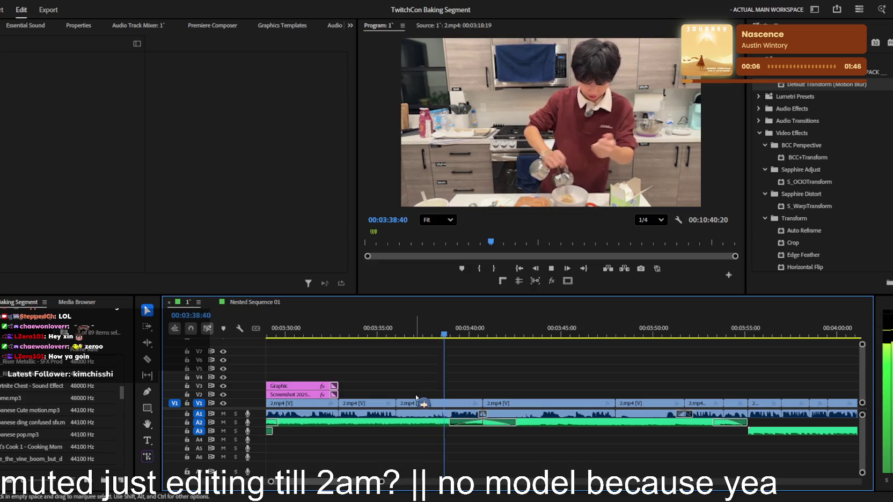
scroll(417, 399, "down", 2)
scroll(416, 399, "down", 1)
scroll(416, 397, "up", 1)
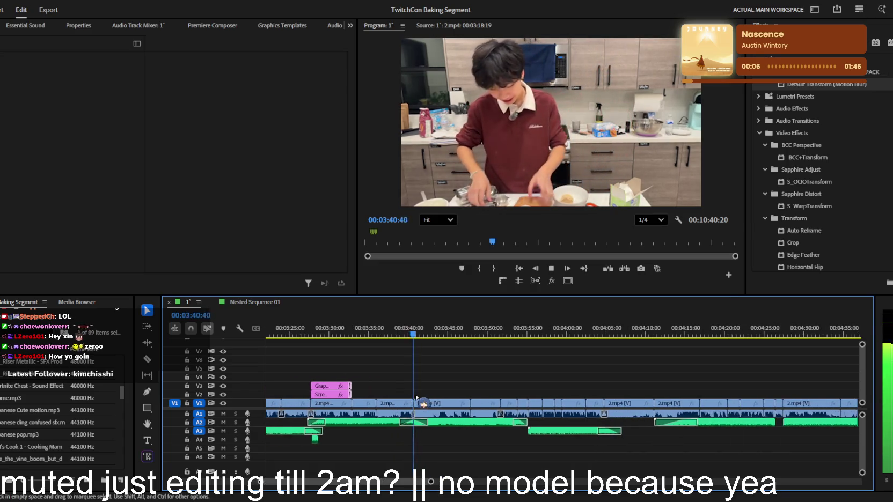
scroll(416, 396, "up", 1)
left_click(369, 422)
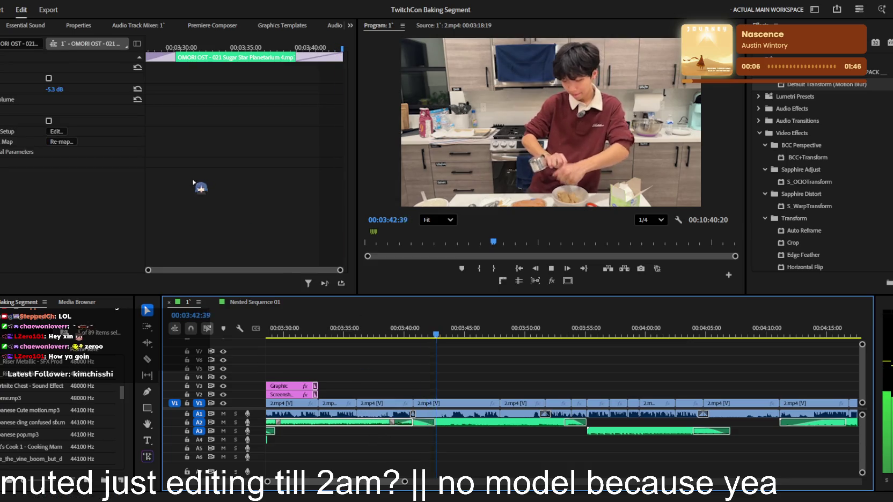
left_click(444, 394)
scroll(432, 395, "down", 2)
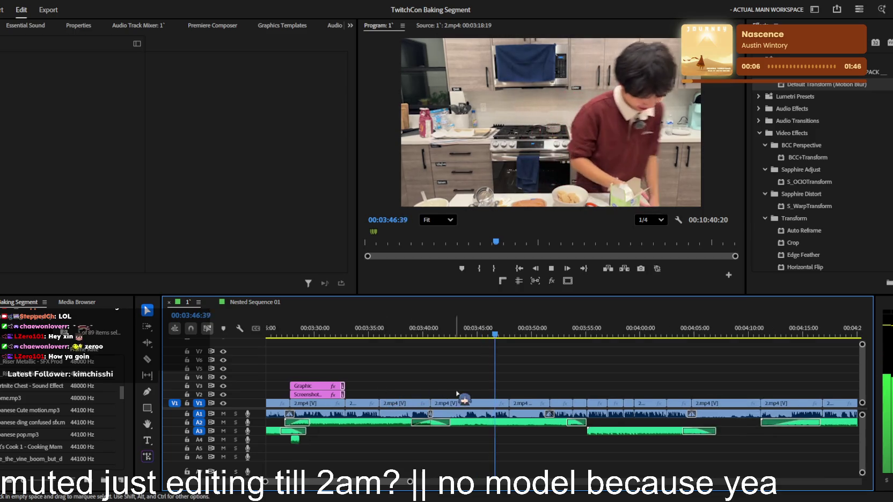
scroll(483, 399, "up", 3)
left_click(550, 407)
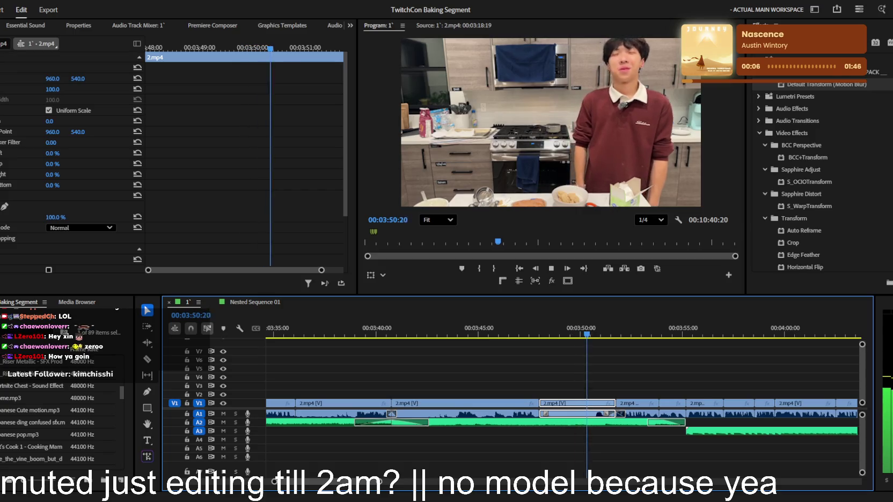
- Split the 2.mp4 clip at 03:50:28 and select the piece after the cut
key("space")
left_click(593, 405, "ctrl")
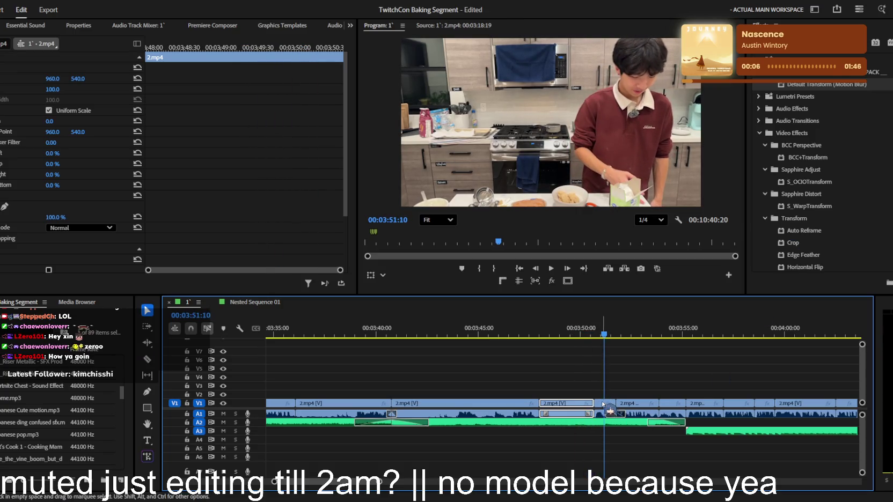
left_click(593, 335)
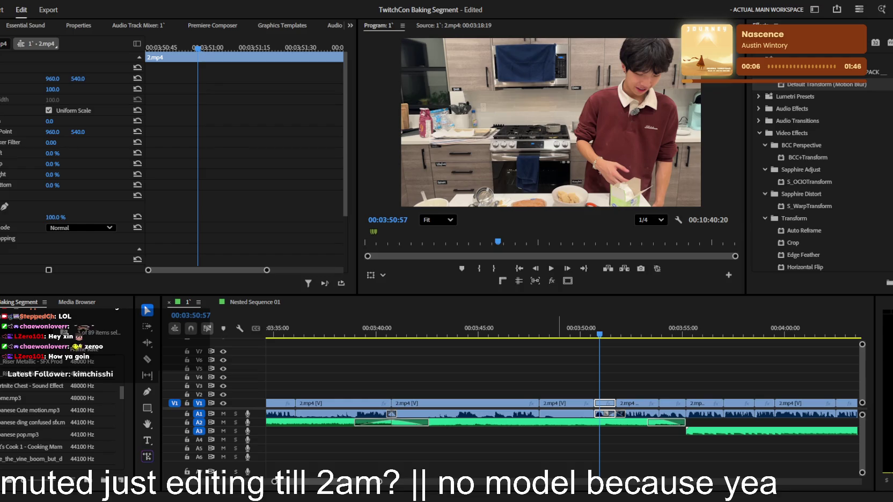
left_click(307, 4)
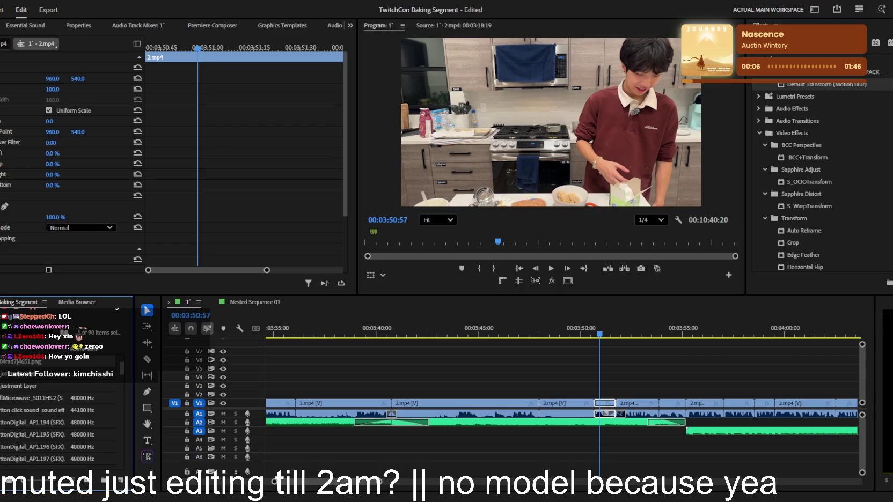
- Place the horse 'MAN' meme image on V2 above the footage at 3:50
left_click_drag(334, 354, 617, 394)
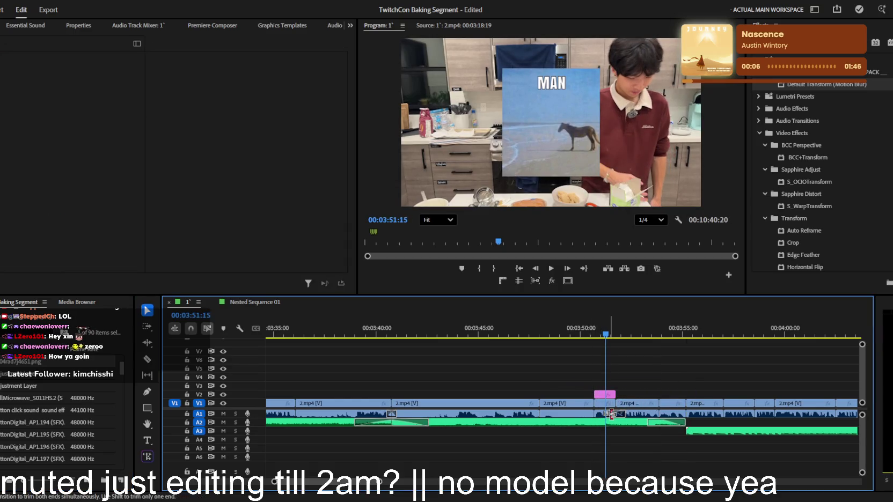
key("=")
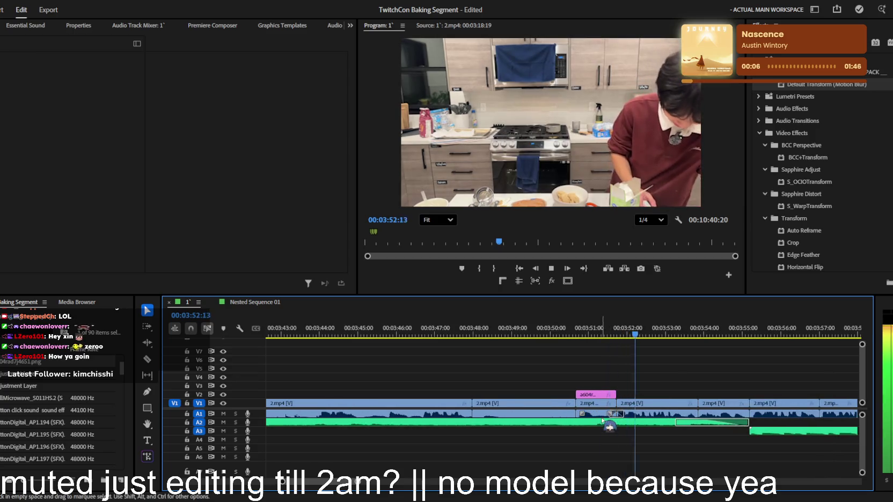
left_click(607, 415)
left_click_drag(595, 337, 582, 336)
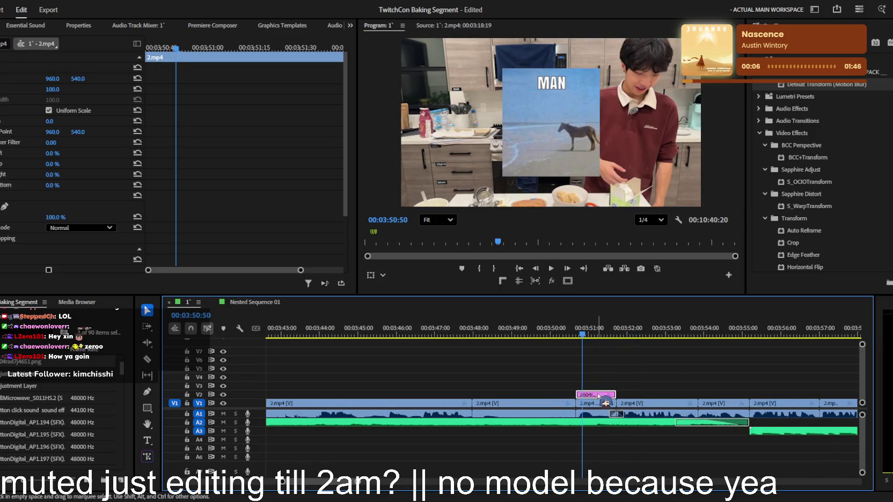
left_click(599, 395)
key("Up")
- Apply a 25% picture-in-picture preset to the meme and trim its end shorter
key("shift+7")
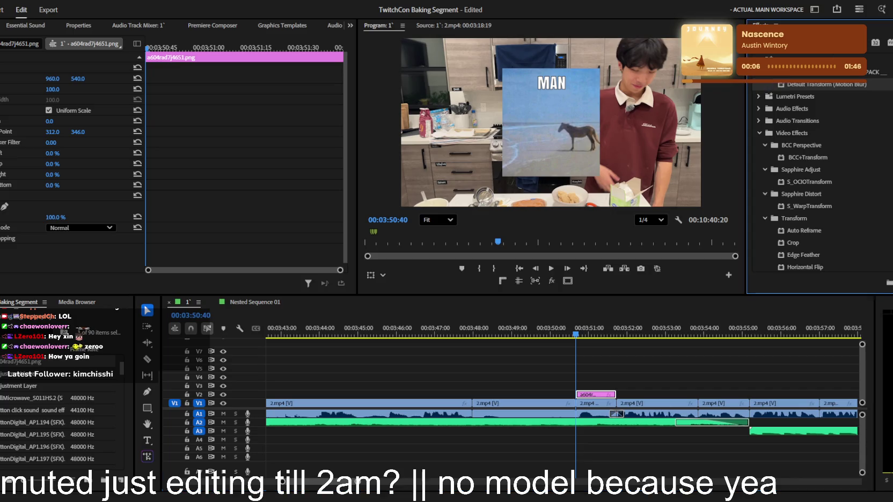
scroll(820, 177, "up", 5)
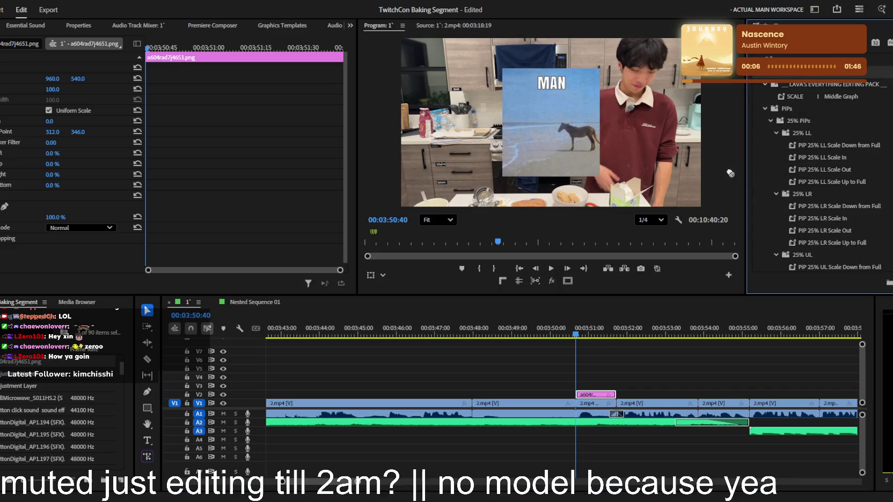
left_click_drag(588, 396, 589, 395)
key("space")
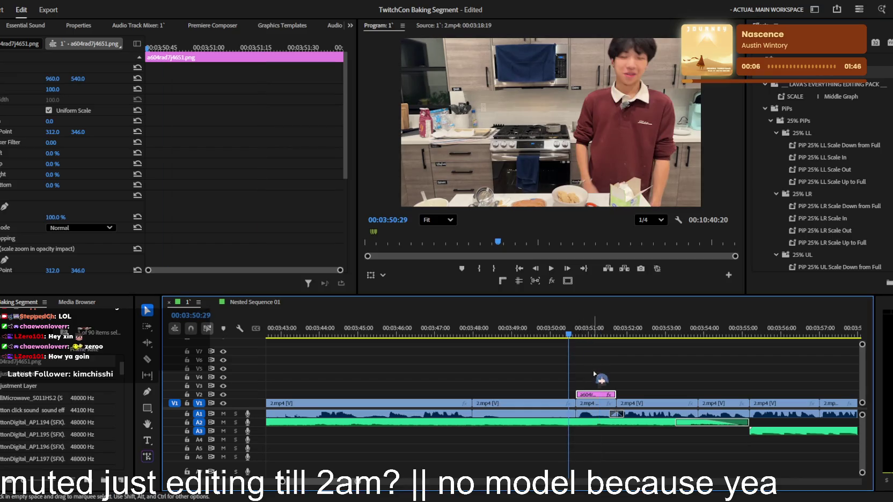
left_click(596, 380)
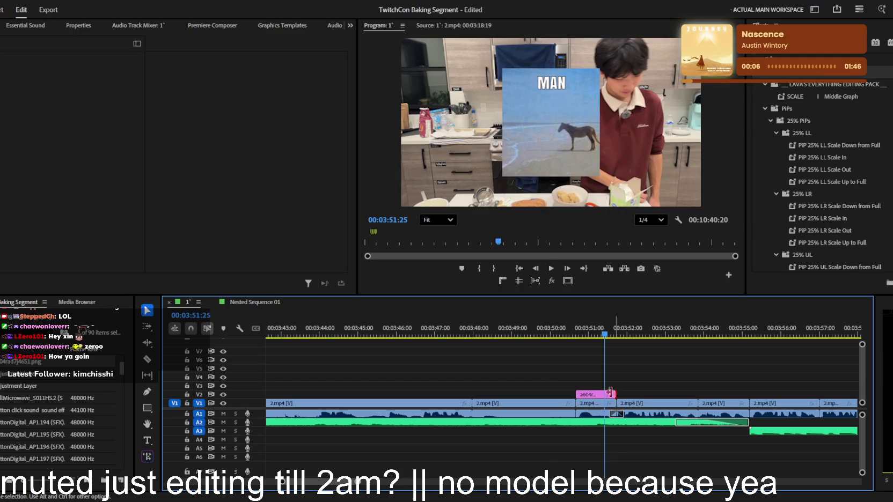
left_click_drag(616, 395, 603, 395)
left_click(572, 333)
key("space")
key("space")
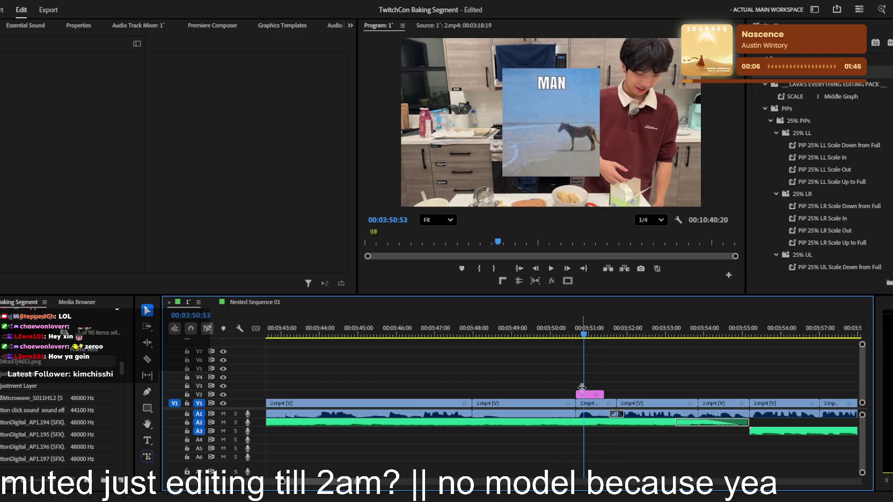
- Shrink the meme image to 95 scale and play back to check it
left_click(588, 395)
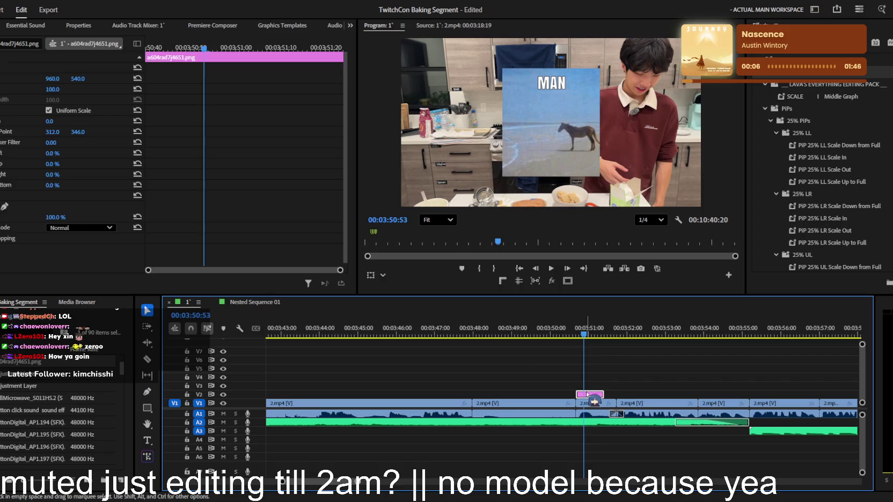
left_click_drag(47, 89, 43, 90)
left_click(279, 47)
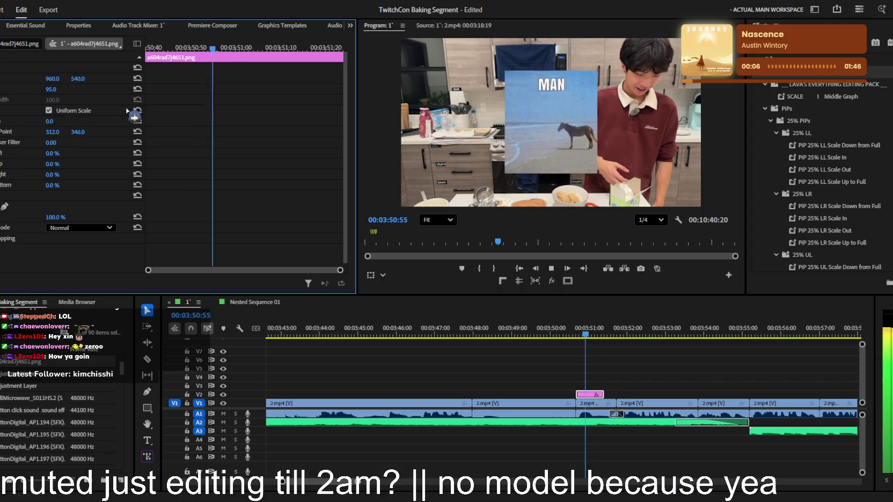
left_click(617, 391)
key("space")
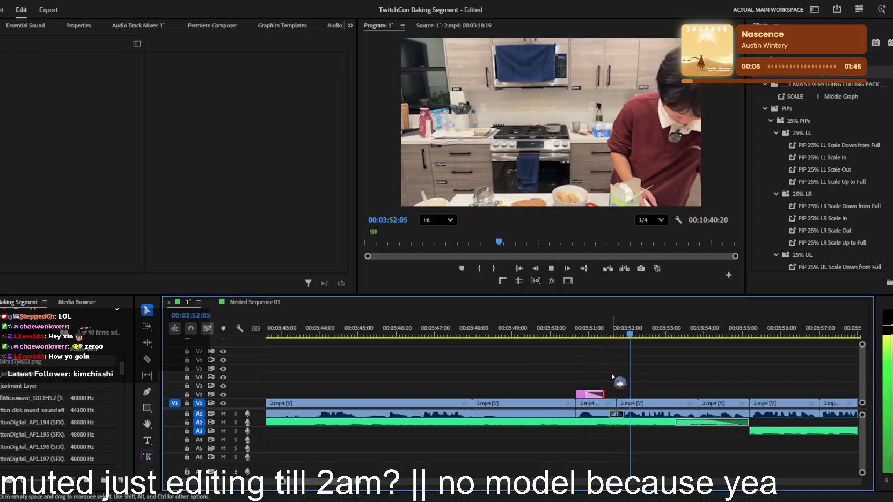
key("minus")
key("minus")
key("minus")
left_click(528, 335)
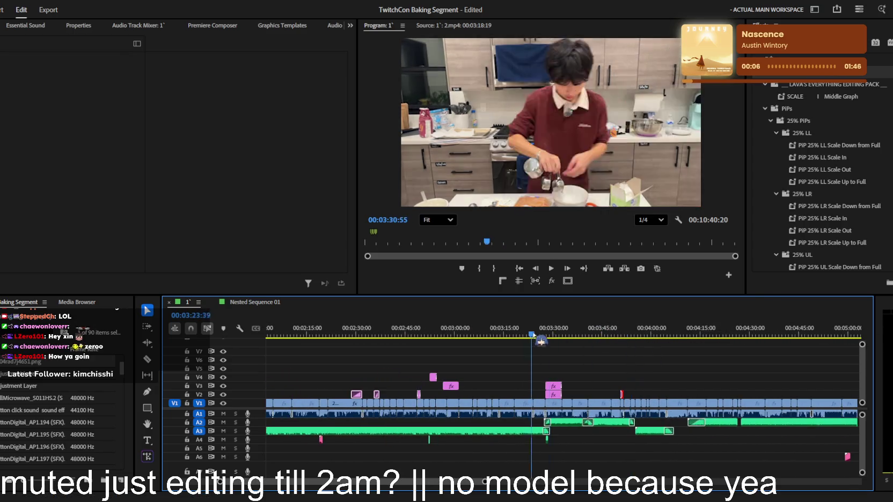
key("space")
key("equal")
key("equal")
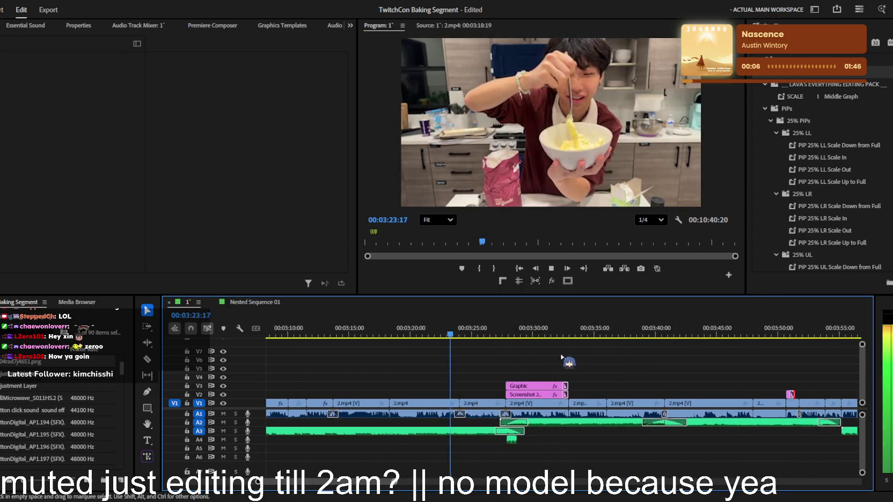
key("equal")
key("equal")
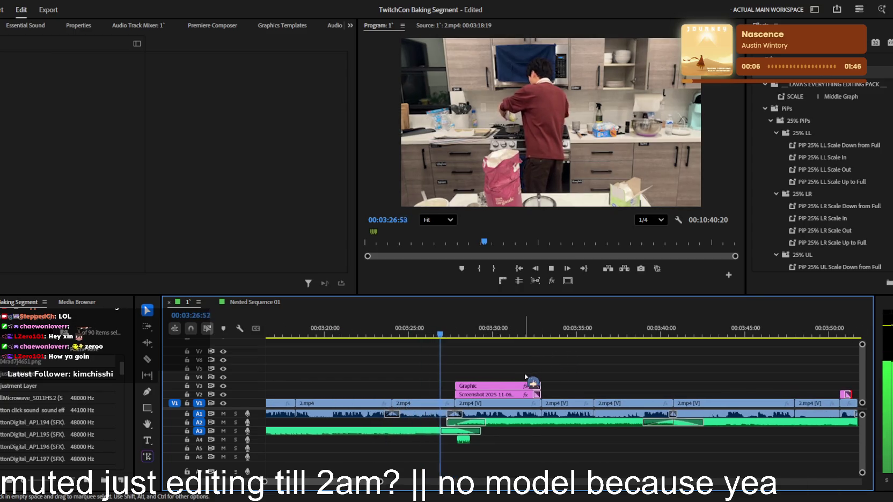
key("equal")
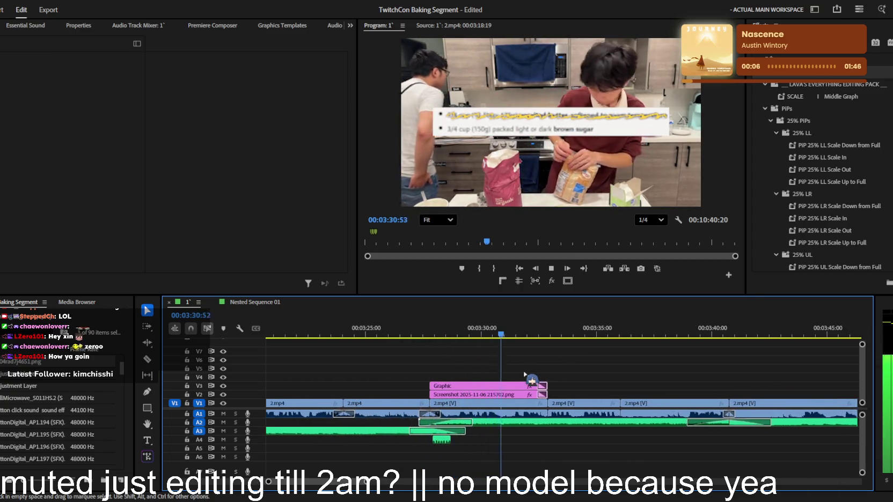
key("minus")
key("minus")
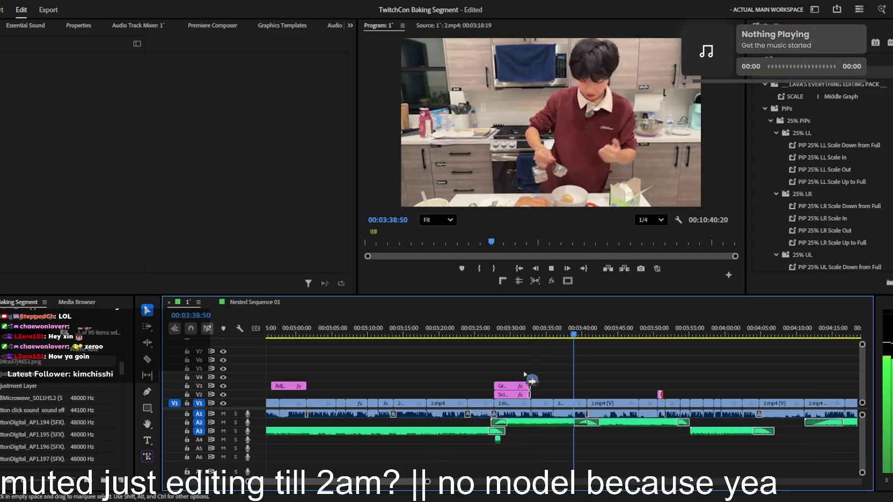
scroll(525, 374, "down", 3)
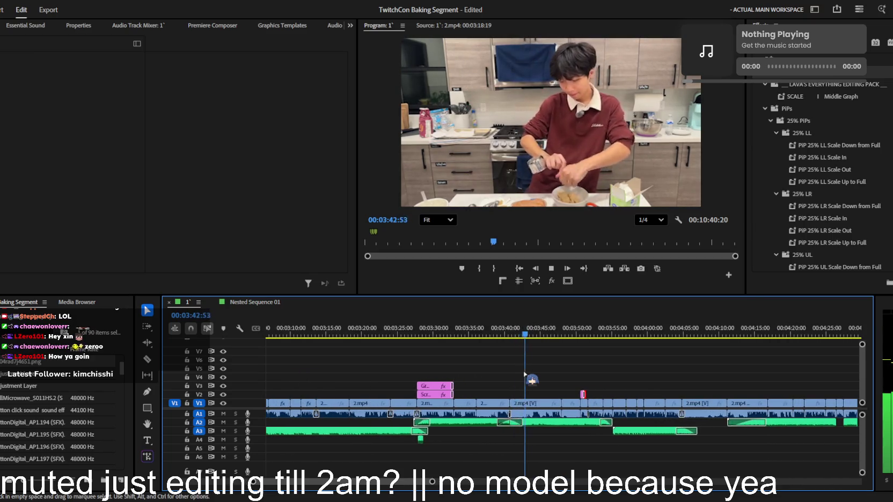
scroll(525, 374, "up", 2, "alt")
scroll(524, 374, "up", 1, "alt")
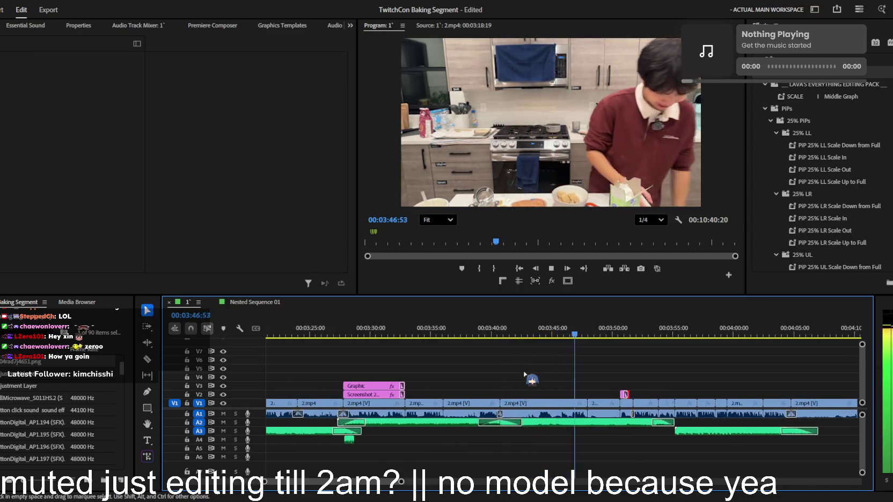
scroll(537, 376, "up", 2, "alt")
key("space")
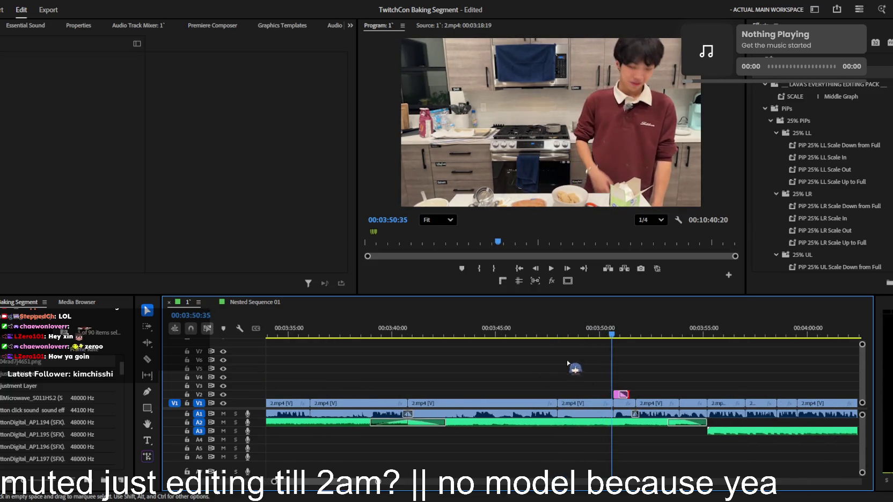
key("Up")
- Apply the Transform effect to the 2.mp4 clip at 3:48
left_click(580, 403)
key("space")
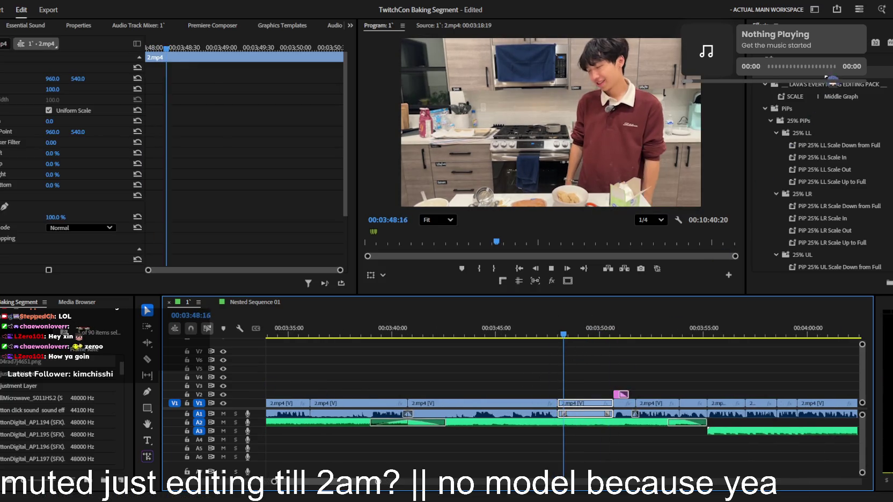
key("space")
key("shift+7")
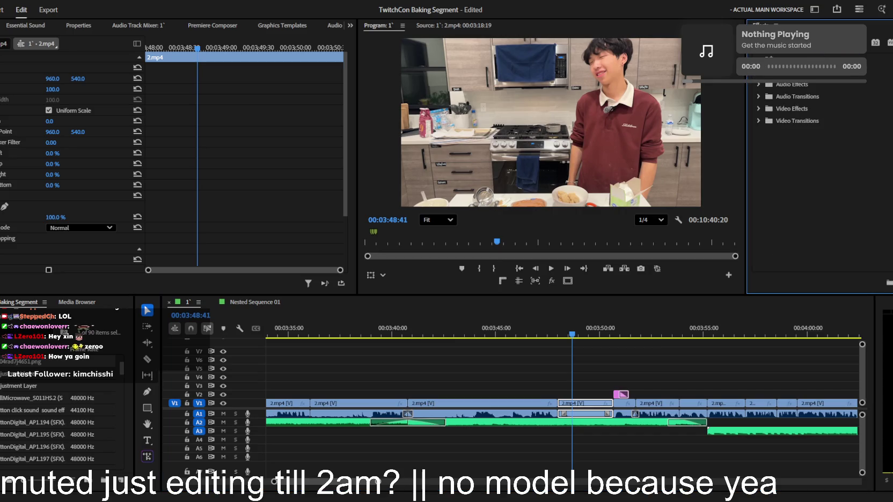
type("transform")
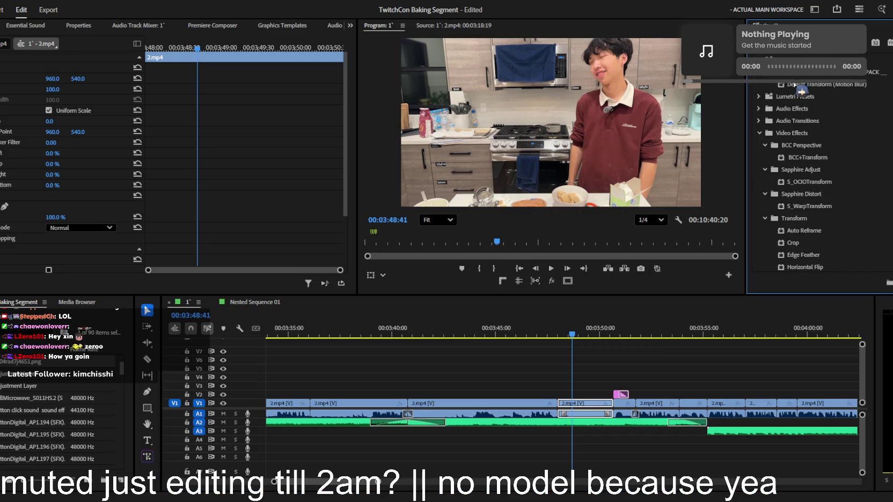
left_click_drag(572, 407, 572, 406)
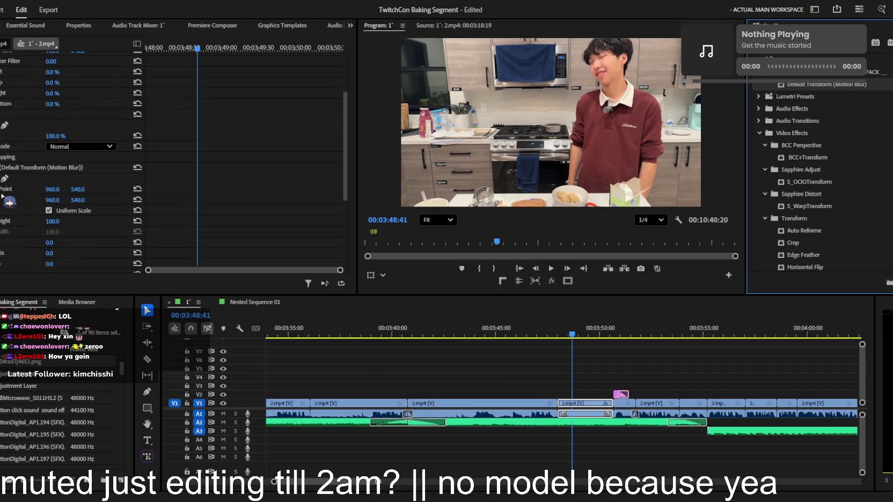
- Set Transform Position to 1477.4, -3.3 and scale to about 321 on the cook's face
left_click_drag(554, 123, 633, 40)
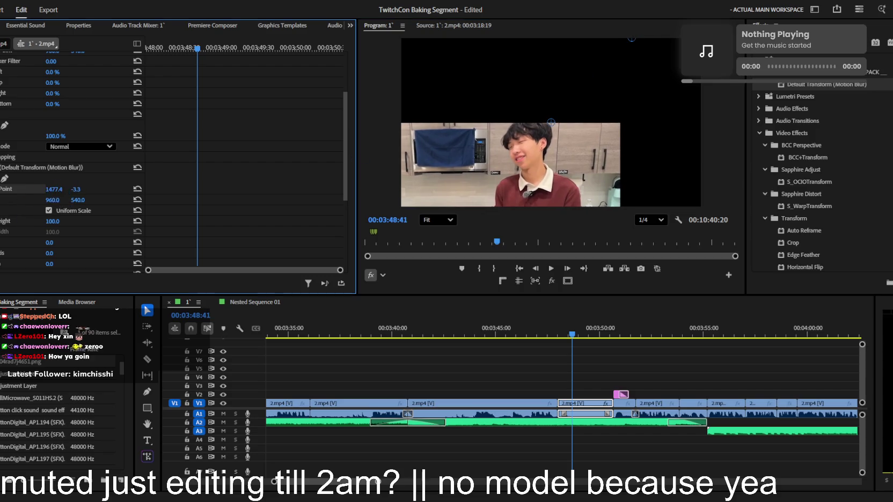
left_click(52, 199)
type("1477.4")
key("Tab")
type("-33")
key("Return")
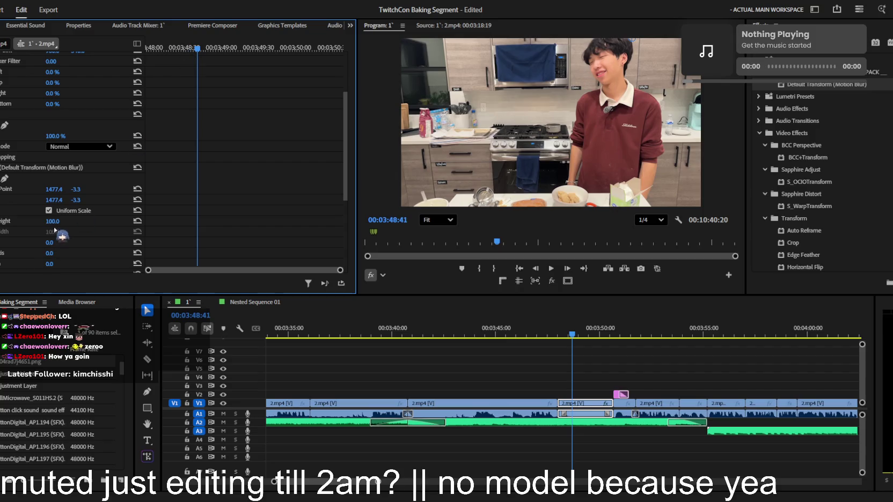
left_click_drag(52, 221, 60, 222)
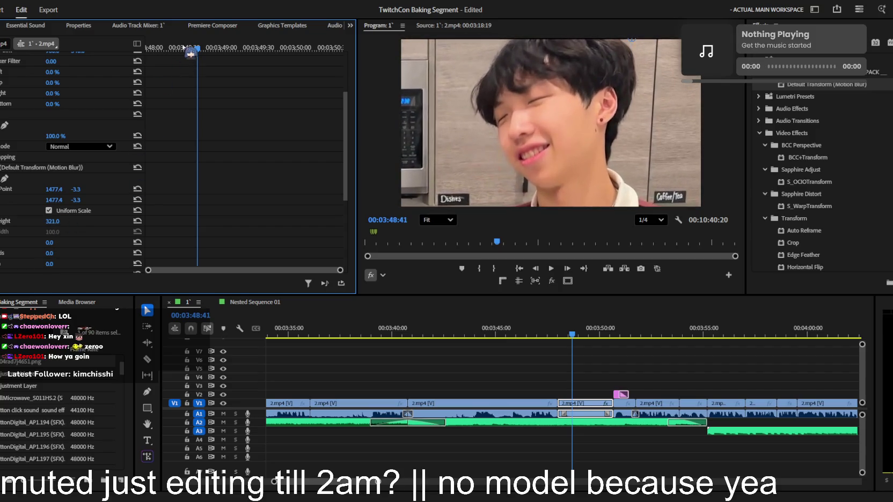
key("space")
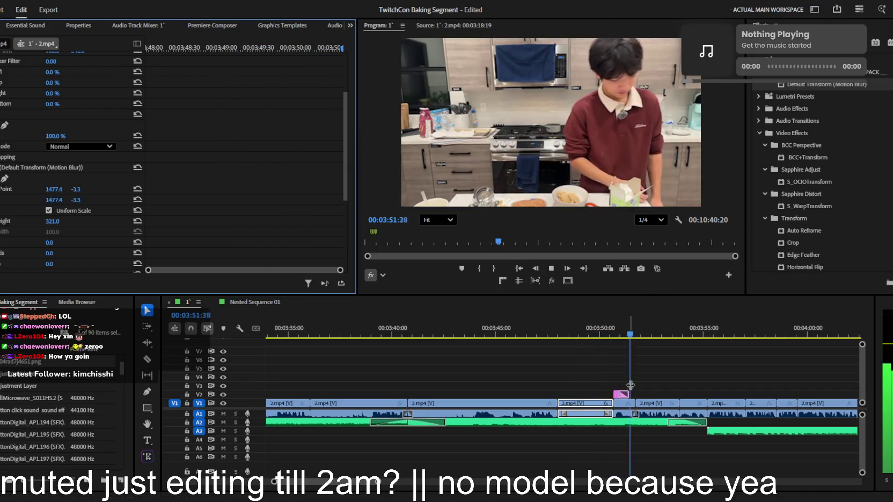
key("equal")
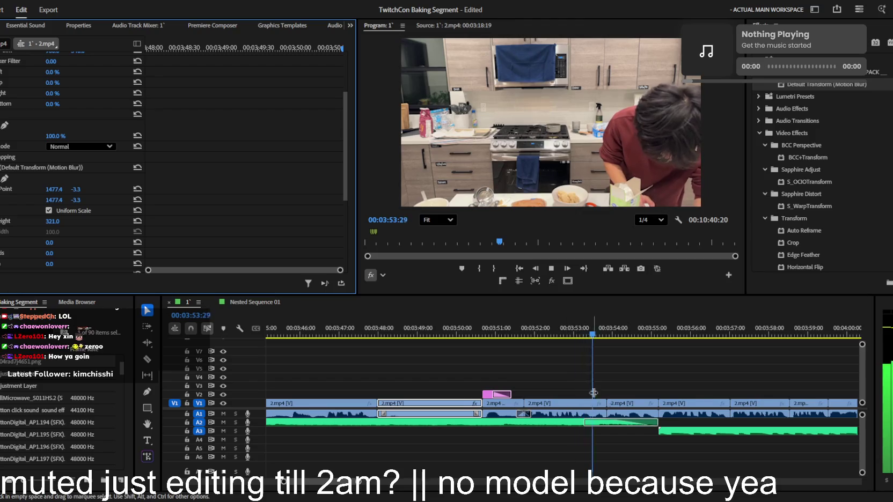
key("minus")
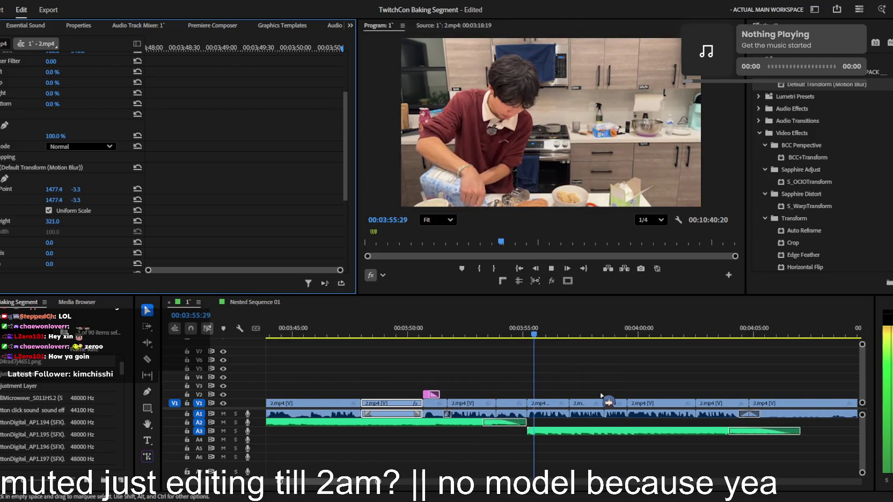
scroll(601, 395, "down", 1, "alt")
left_click(570, 432)
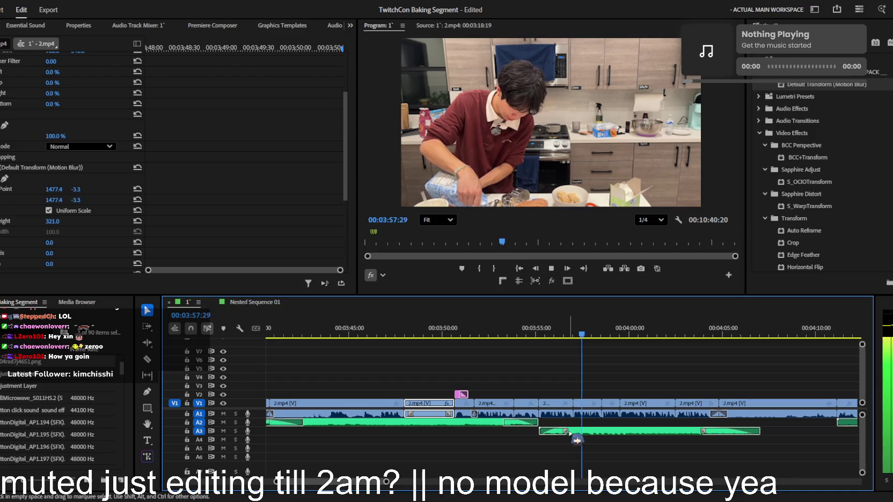
scroll(605, 431, "down", 2, "alt")
scroll(600, 427, "down", 1, "alt")
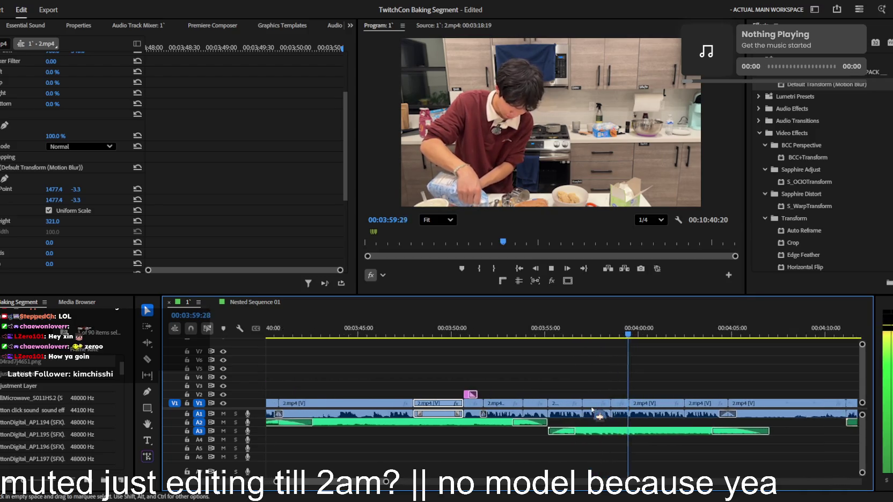
scroll(596, 424, "down", 1, "alt")
scroll(590, 419, "down", 2, "alt")
scroll(584, 408, "down", 1, "alt")
scroll(588, 410, "down", 1, "alt")
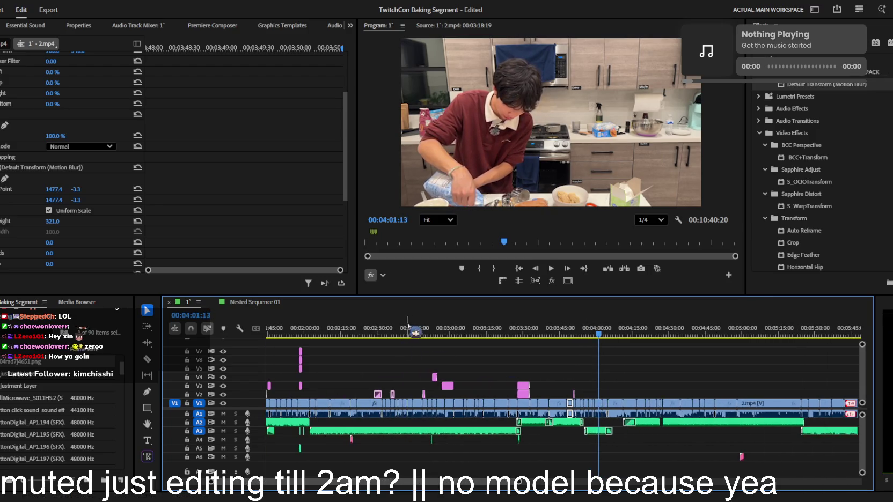
left_click(336, 332)
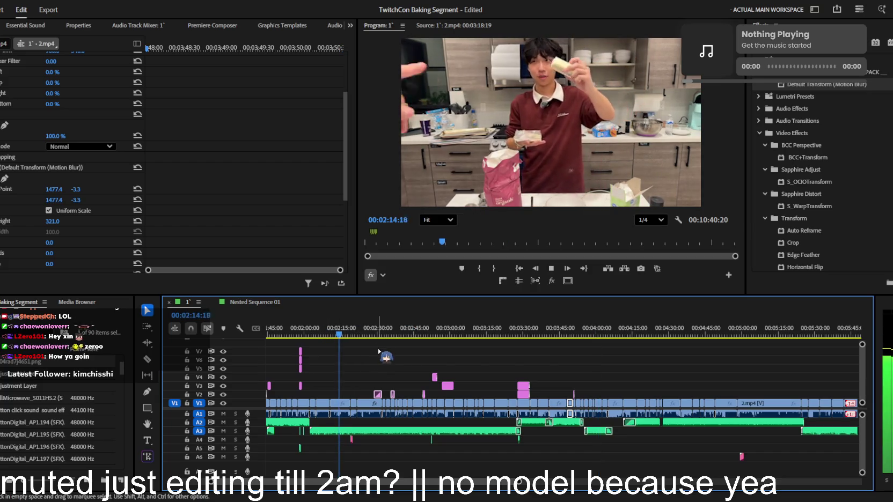
scroll(398, 370, "up", 1, "alt")
scroll(408, 383, "up", 1, "alt")
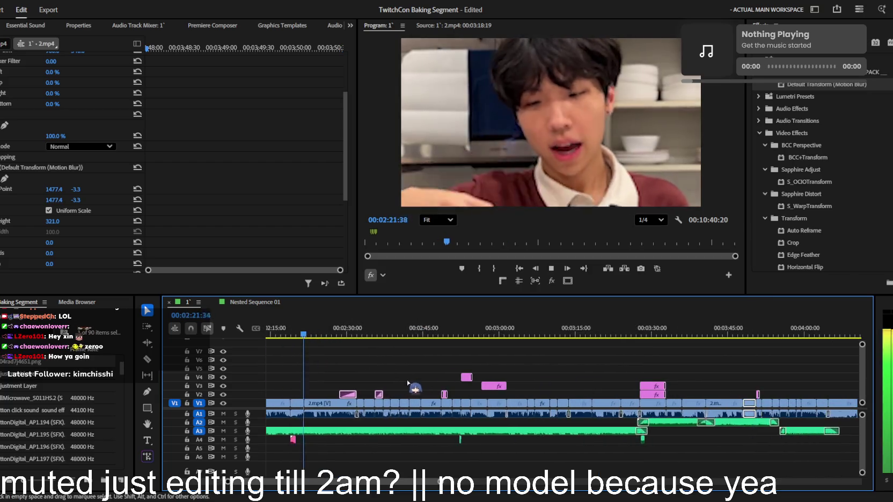
scroll(416, 384, "up", 1, "alt")
scroll(425, 386, "up", 1, "alt")
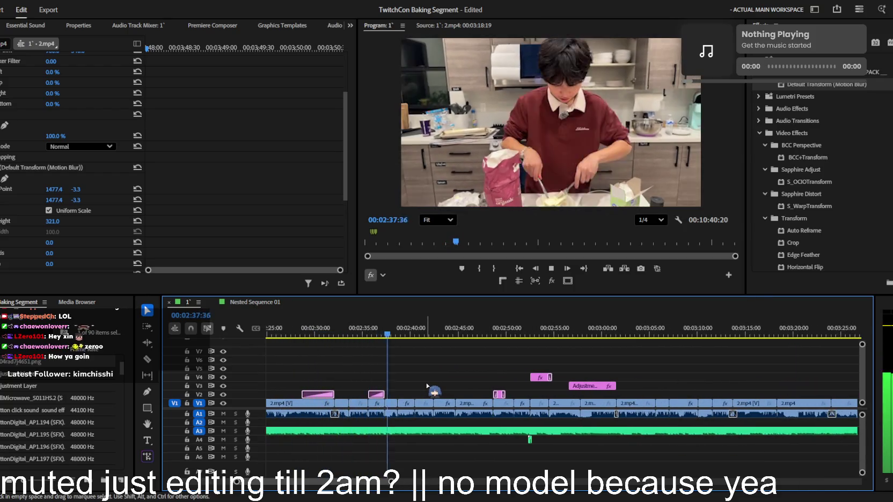
scroll(428, 386, "down", 1, "alt")
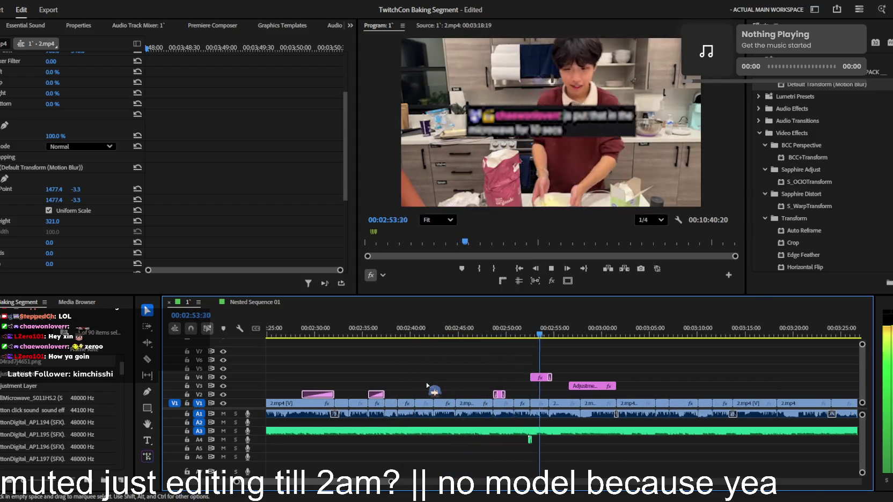
scroll(433, 392, "up", 1, "alt")
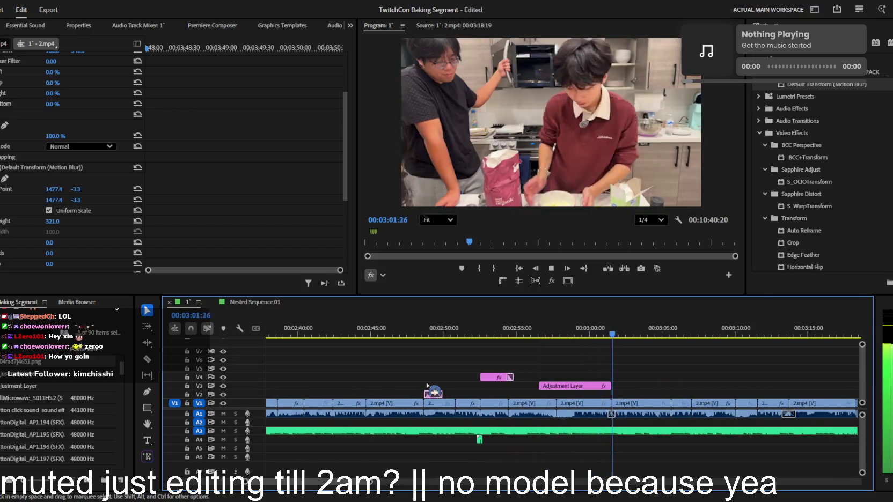
scroll(433, 391, "down", 1, "alt")
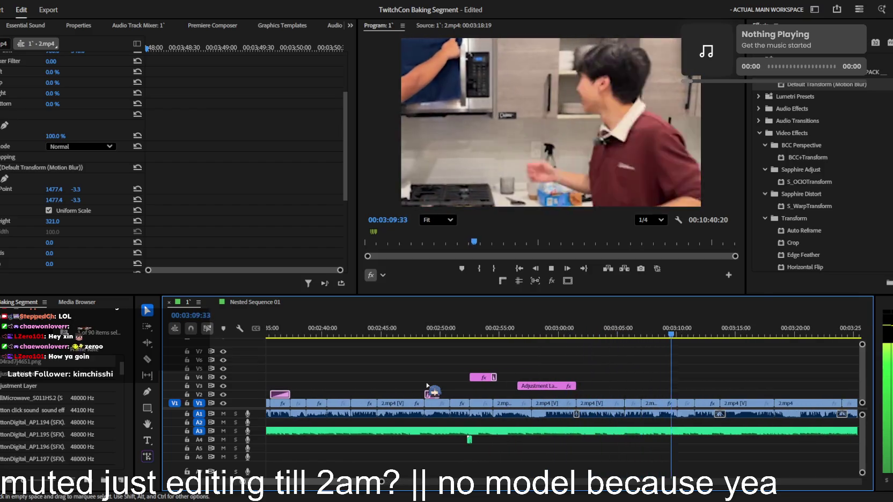
scroll(428, 385, "down", 1, "alt")
scroll(427, 385, "down", 1, "alt")
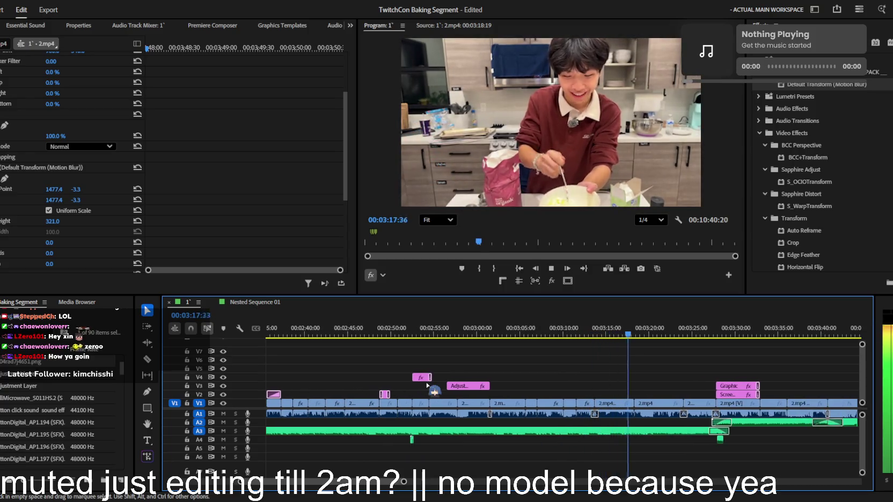
scroll(434, 391, "down", 1, "alt")
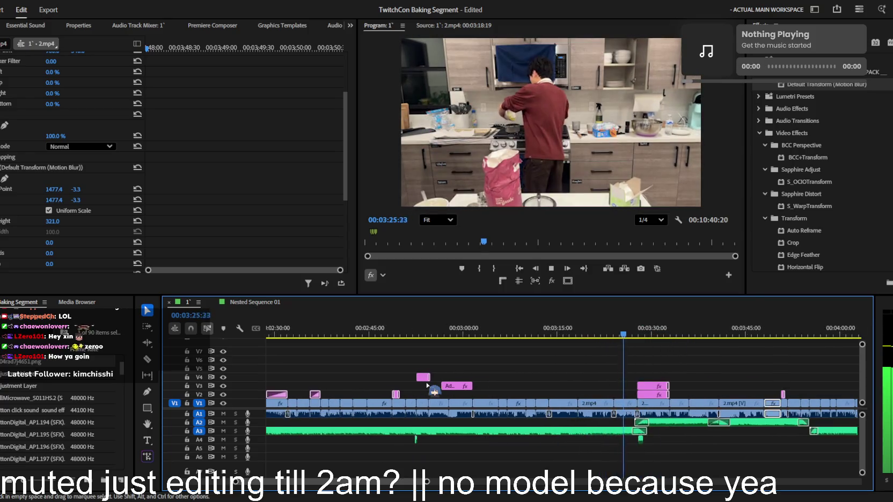
scroll(434, 391, "down", 1, "alt")
scroll(426, 384, "down", 2)
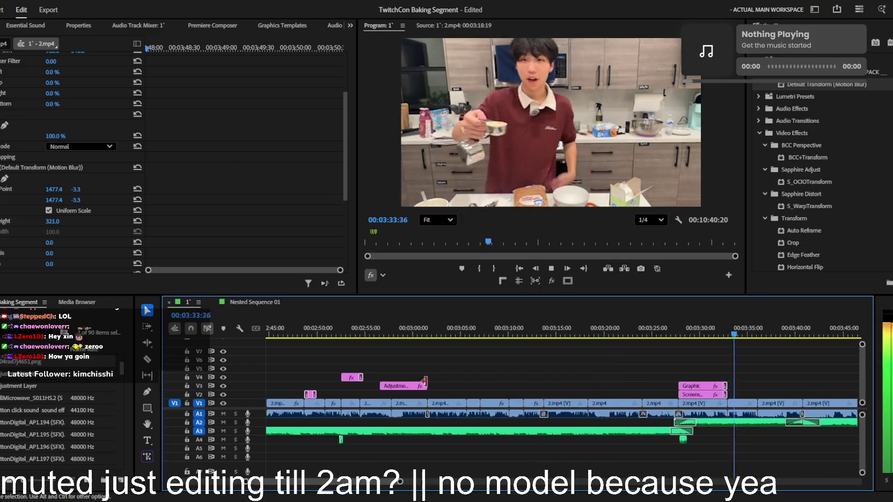
scroll(428, 385, "up", 1, "alt")
scroll(434, 390, "down", 1)
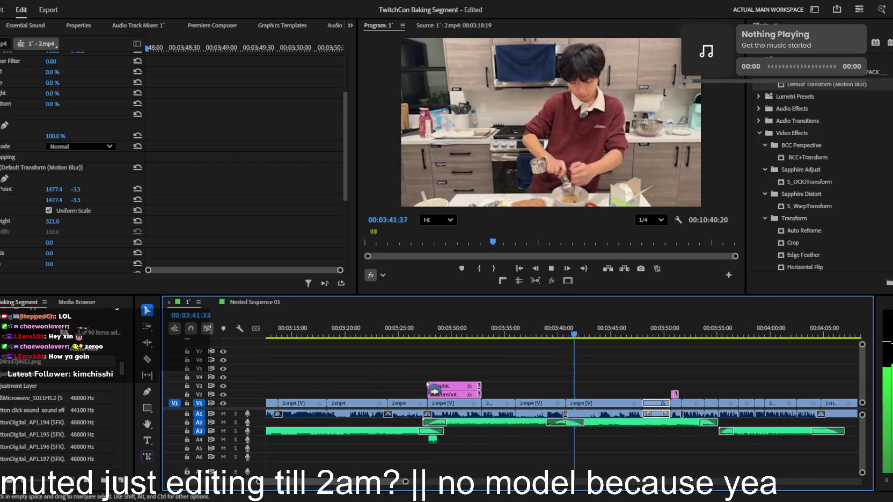
scroll(434, 390, "up", 1, "alt")
scroll(433, 390, "up", 1, "alt")
scroll(426, 385, "down", 2)
scroll(400, 389, "down", 2)
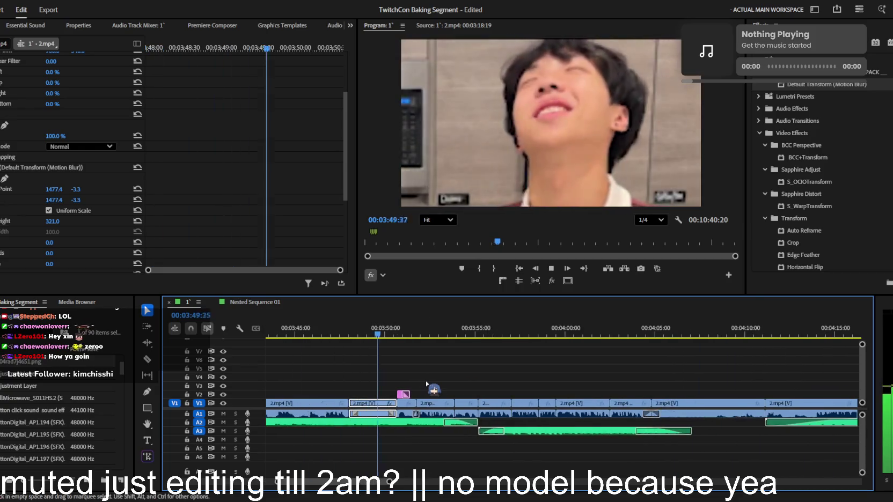
scroll(369, 383, "up", 1, "alt")
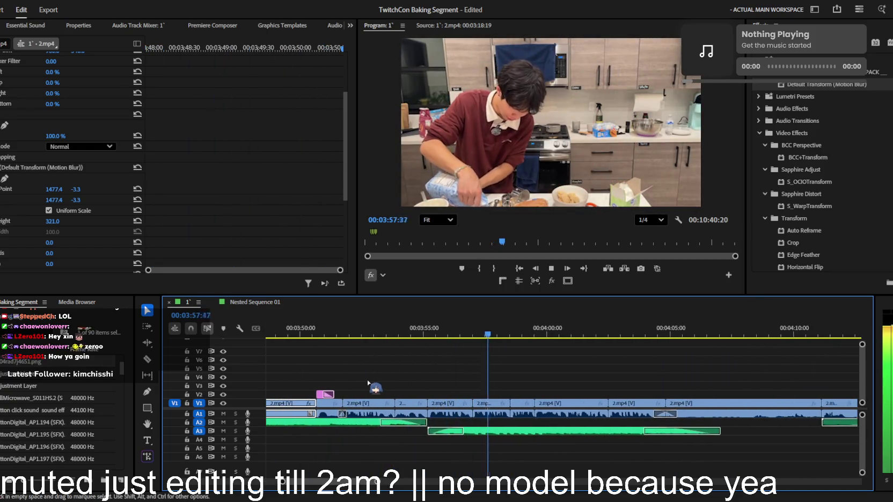
scroll(368, 383, "down", 2, "alt")
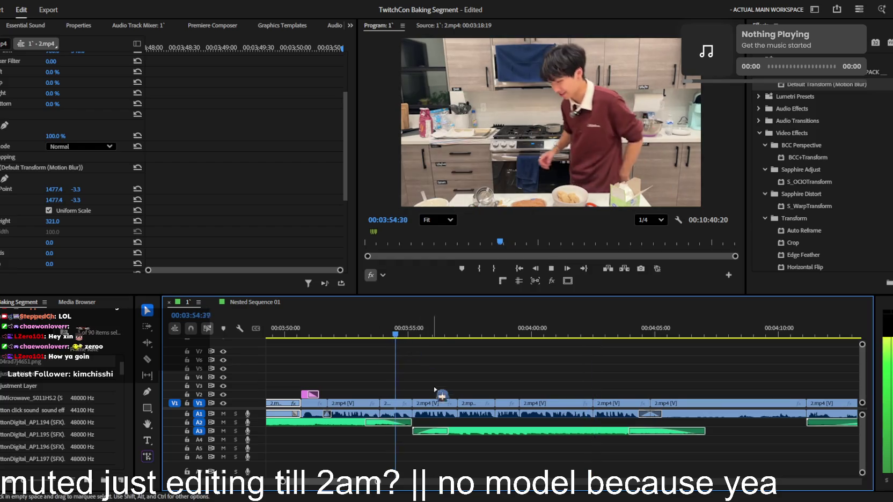
scroll(457, 392, "down", 1, "alt")
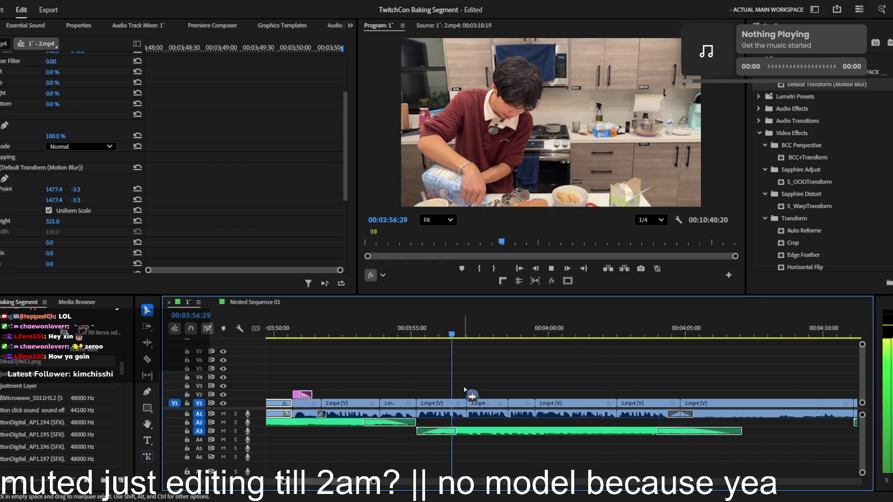
scroll(465, 388, "down", 1, "alt")
left_click(540, 387)
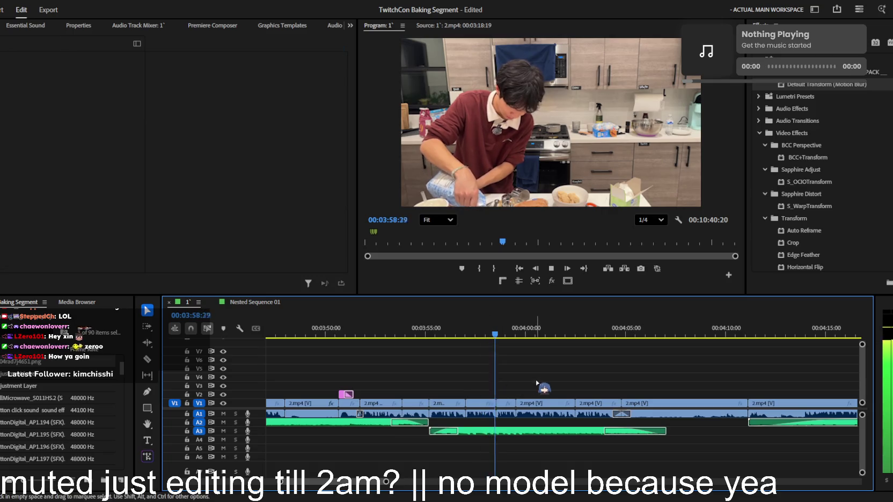
key("space")
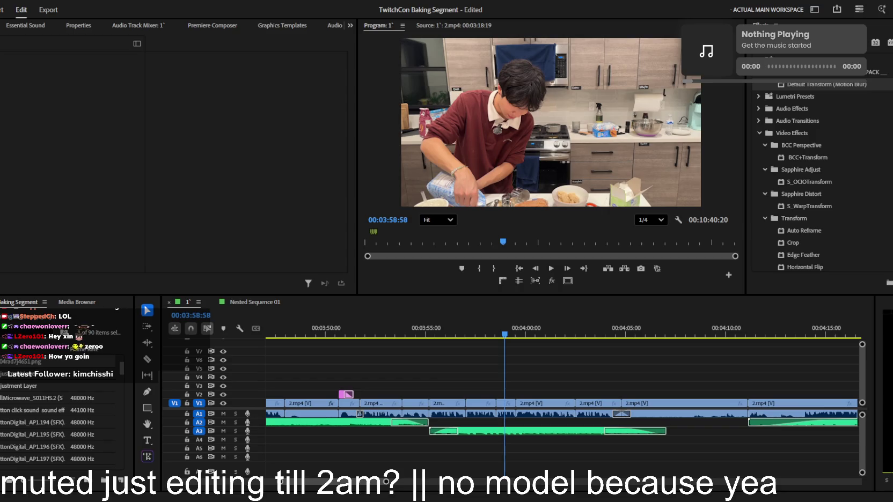
left_click(584, 365)
key("space")
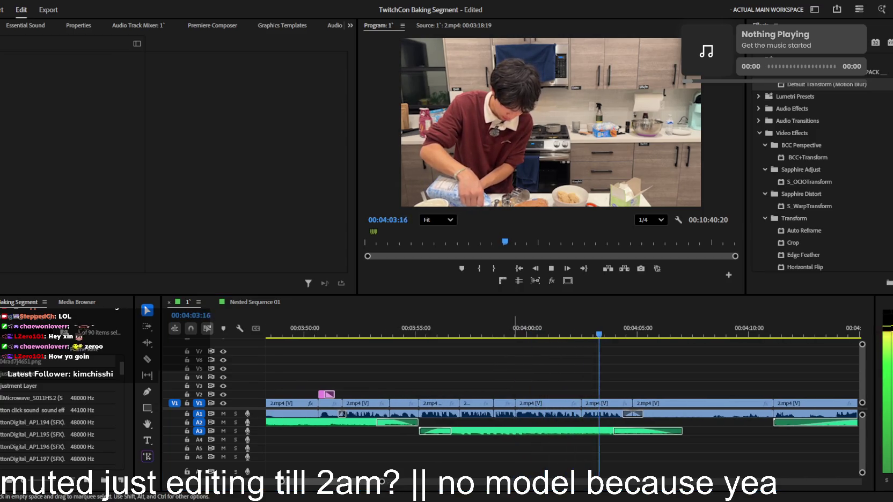
scroll(491, 380, "down", 3)
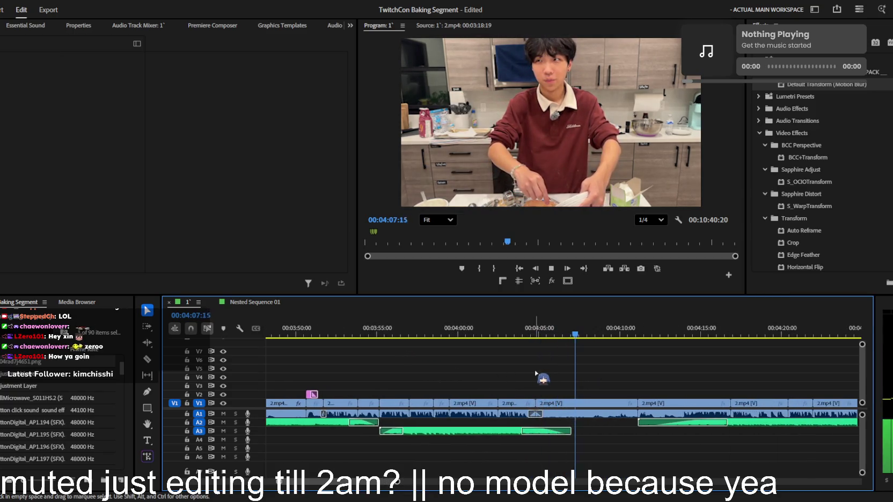
scroll(537, 374, "up", 2)
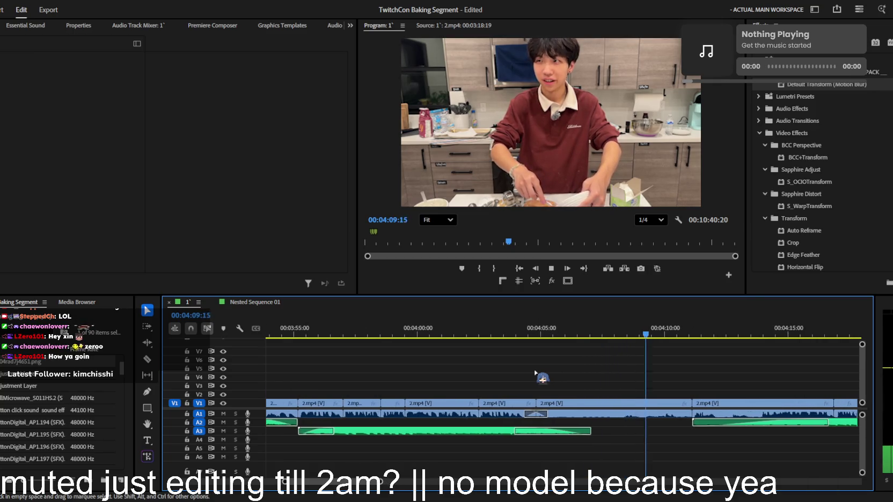
left_click(608, 337)
left_click_drag(599, 338, 577, 339)
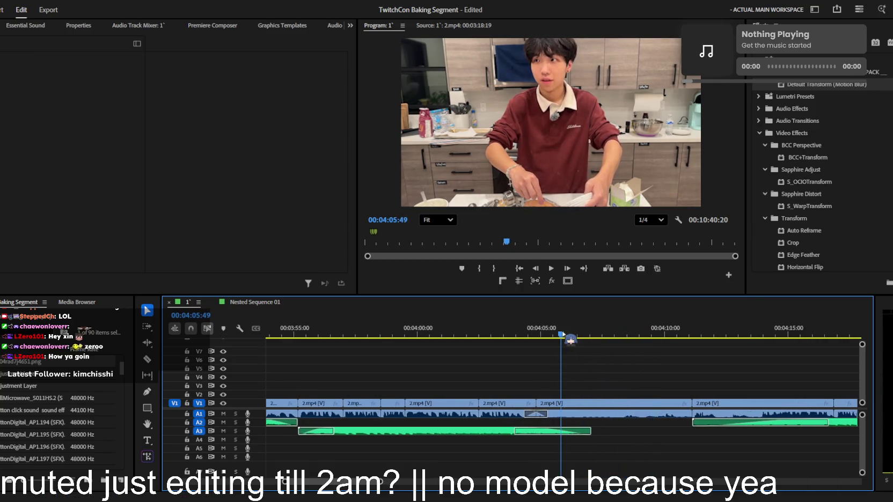
scroll(588, 357, "up", 2)
left_click(514, 336)
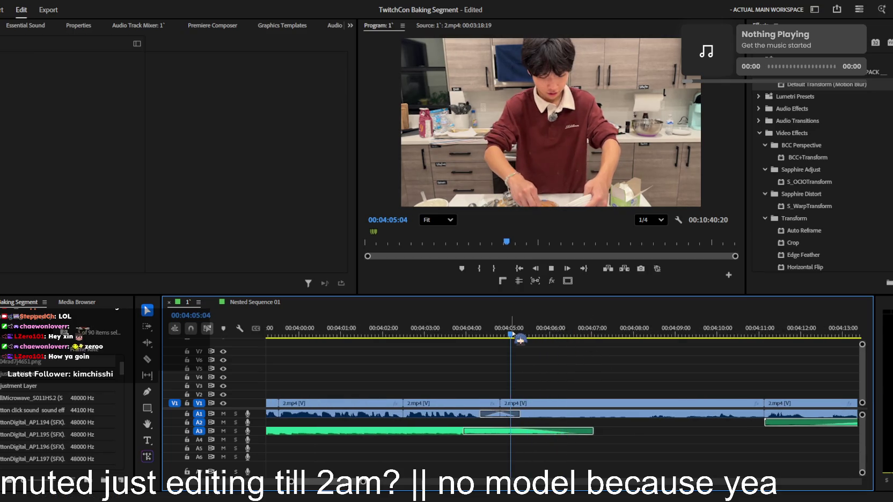
key("space")
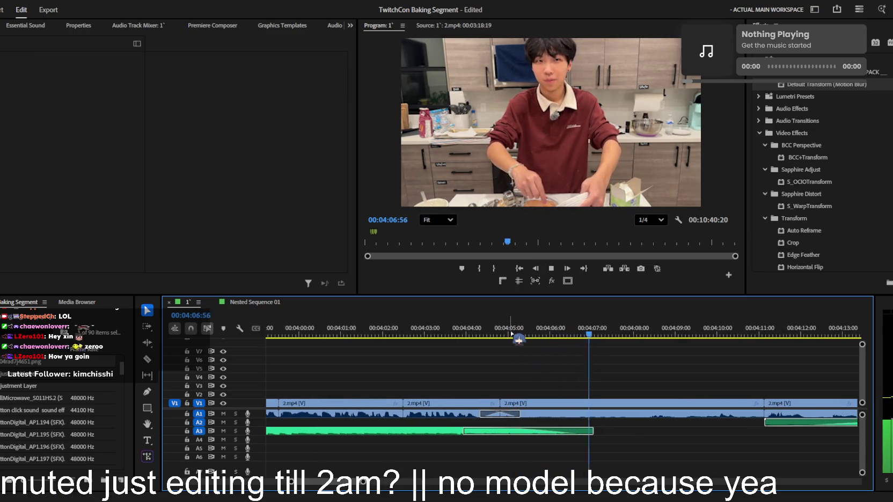
left_click(514, 336)
key("space")
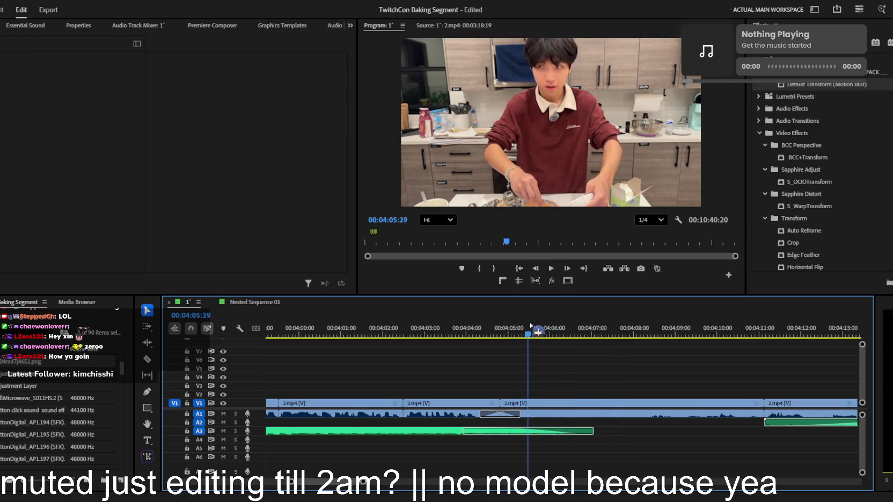
left_click(545, 336)
- Search Premiere Composer for 'whip' and preview several whip sounds at a lower preview volume
left_click(213, 25)
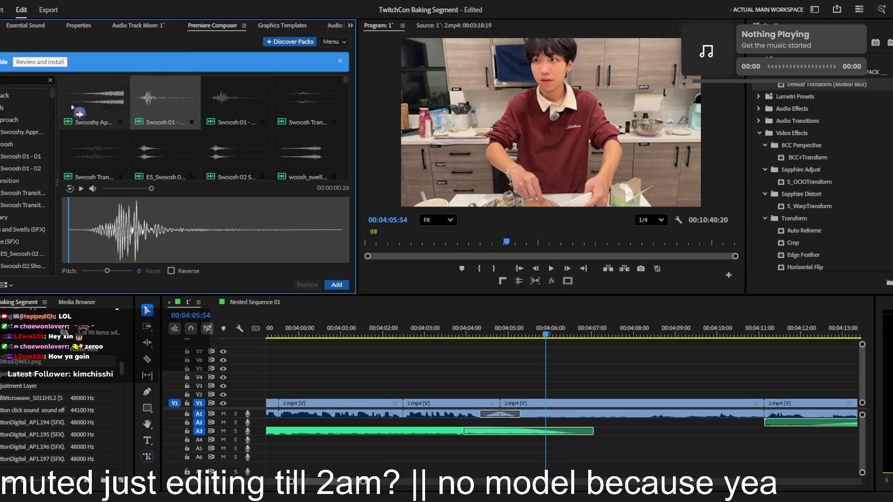
left_click(249, 99)
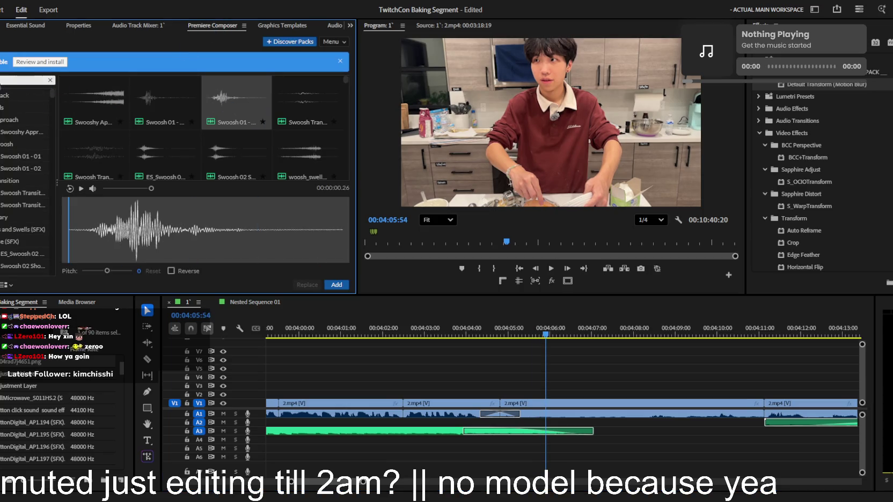
type("wgui")
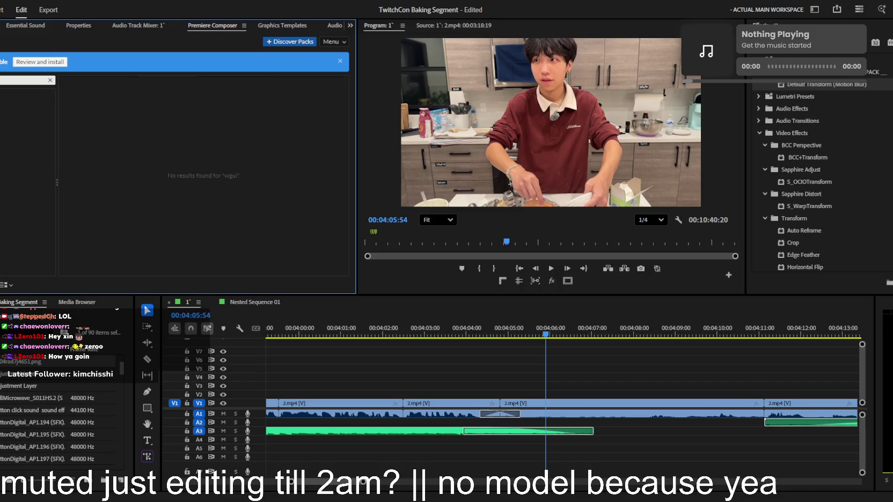
key("BackSpace")
key("BackSpace")
key("BackSpace")
type("hip")
left_click(81, 96)
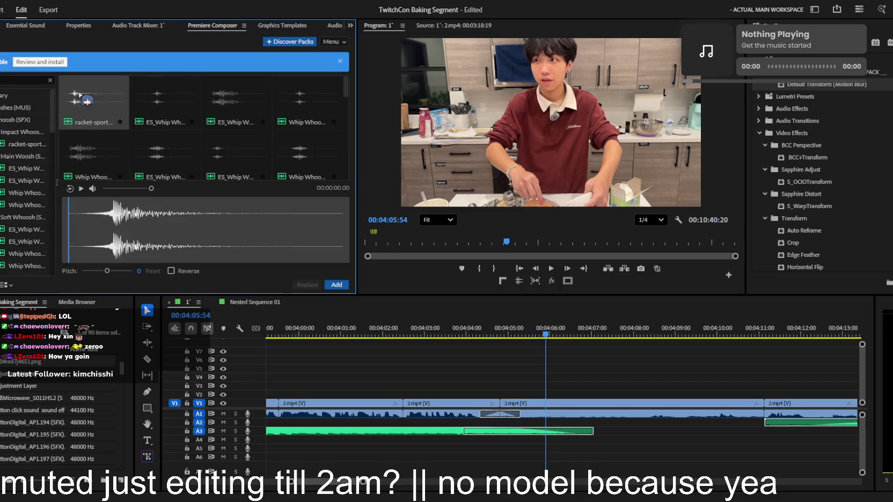
left_click_drag(151, 189, 113, 188)
left_click(172, 104)
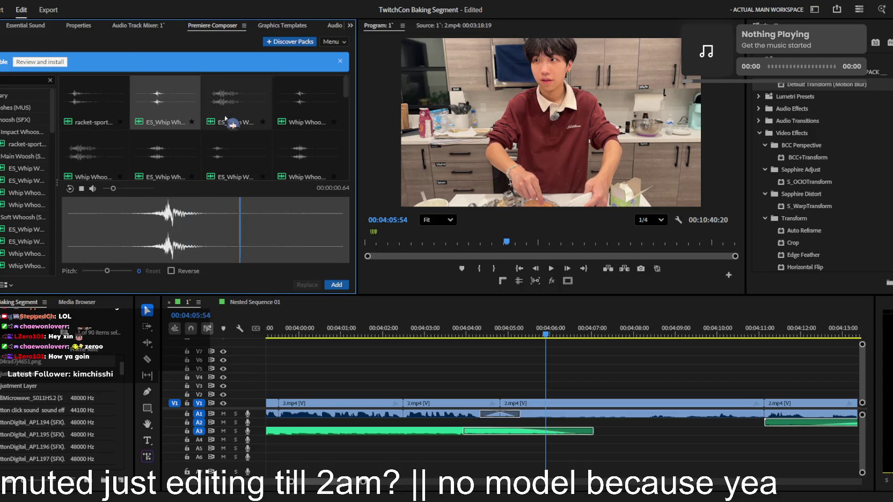
key("Right")
key("Right")
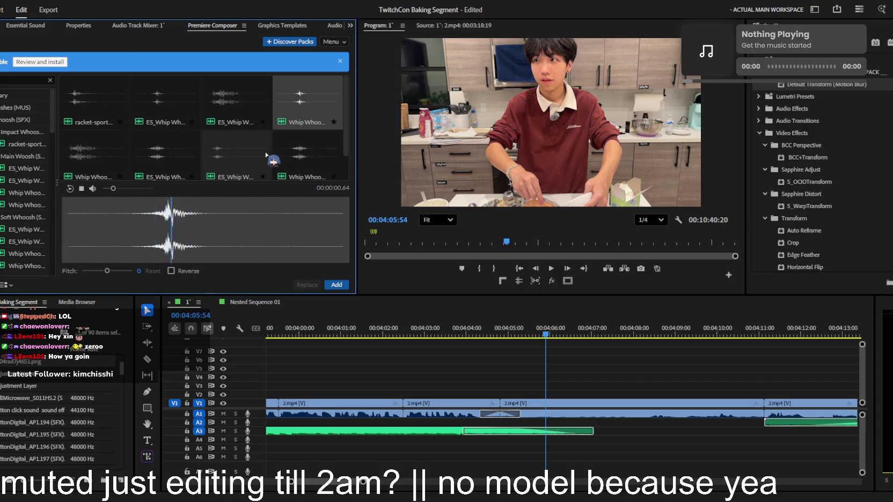
left_click(266, 155)
- Add four whip sounds, including Whip Whoosh, at the 04:05:56 playhead on the lower audio tracks
left_click(330, 285)
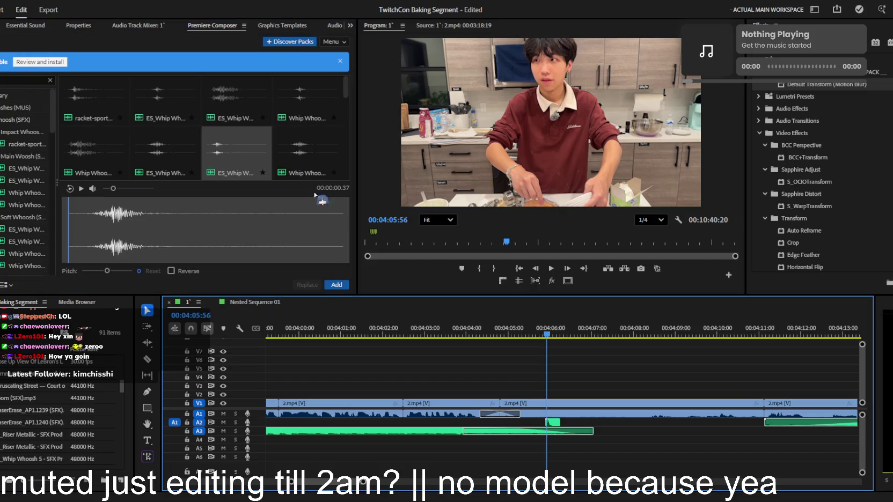
scroll(301, 129, "down", 2)
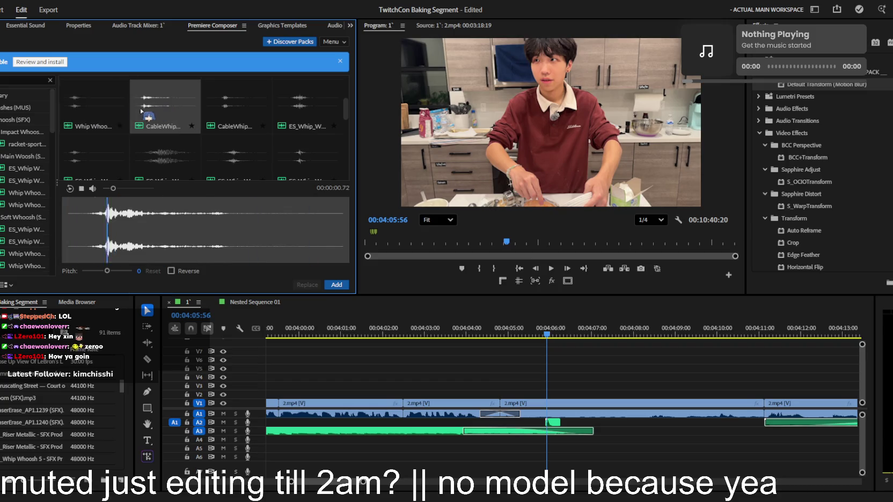
left_click(338, 282)
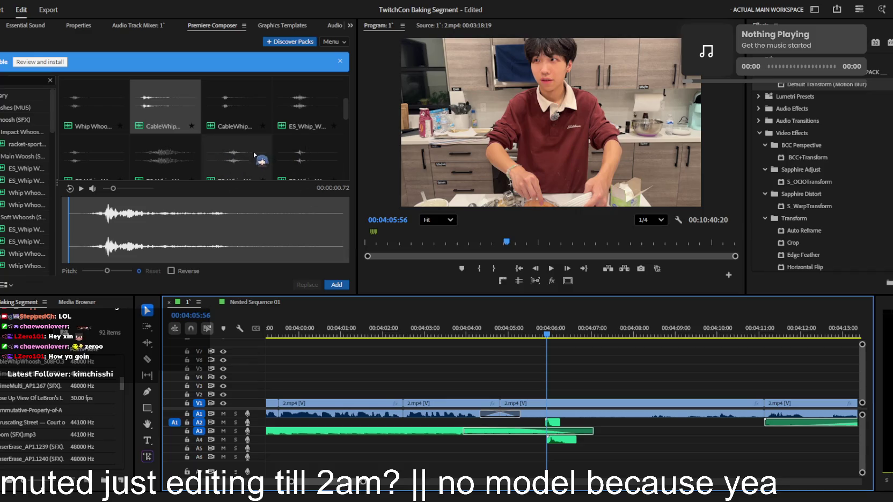
scroll(296, 160, "down", 1)
scroll(236, 107, "up", 1)
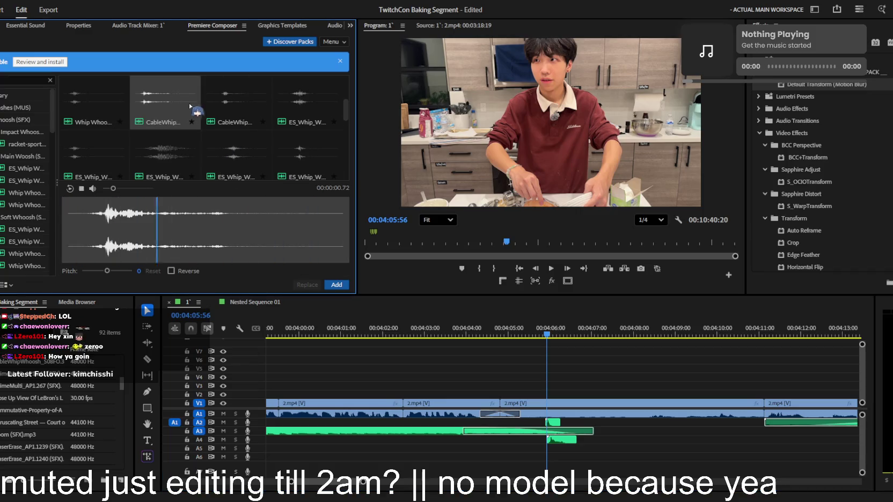
left_click(336, 284)
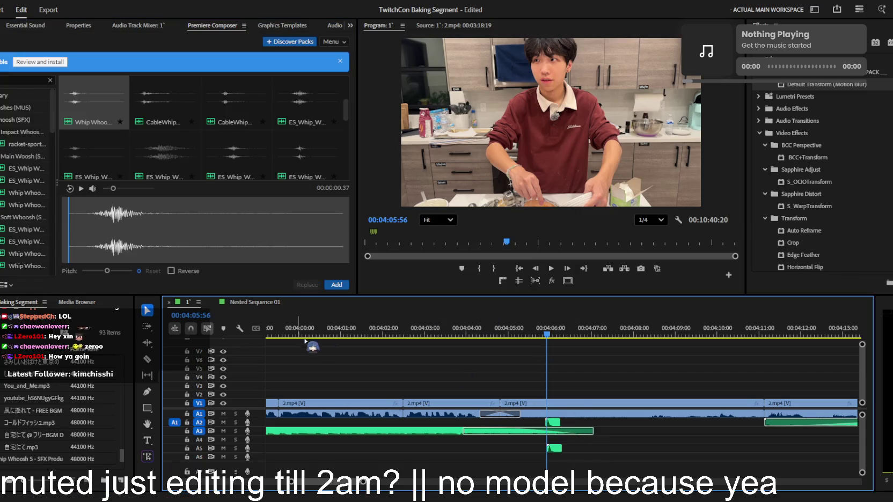
scroll(110, 171, "down", 1)
left_click(337, 284)
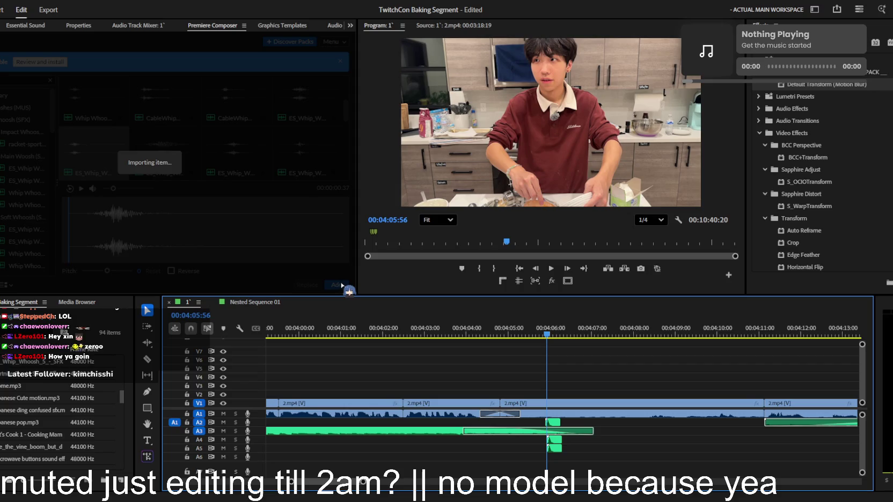
- Add a CableWhip sound and another ES_Whip sound to the stack at the playhead
left_click(236, 102)
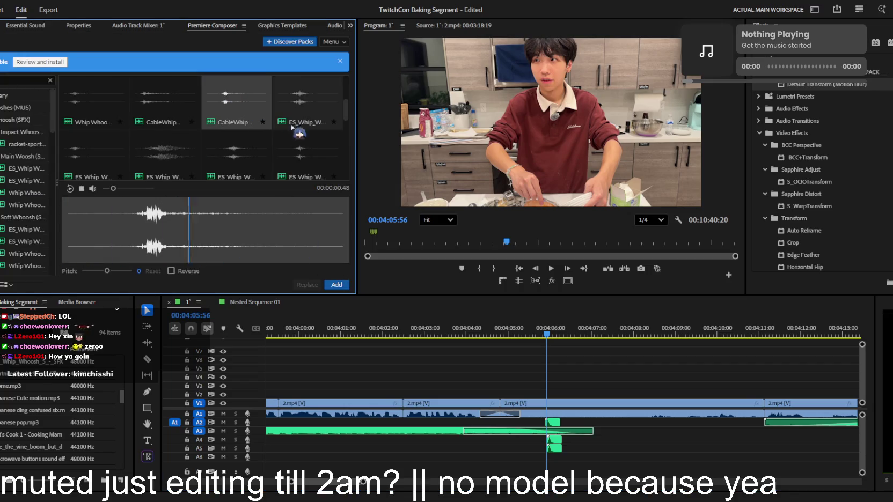
left_click(336, 284)
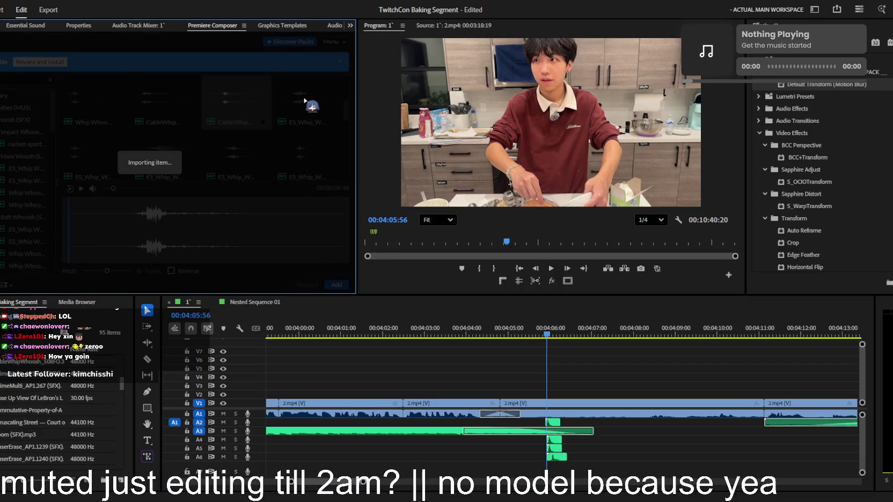
left_click(305, 104)
left_click(336, 284)
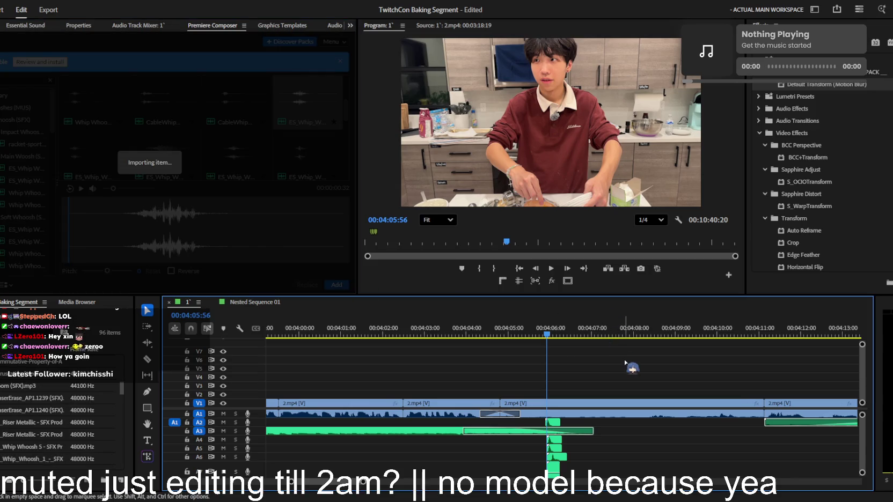
scroll(624, 379, "up", 3)
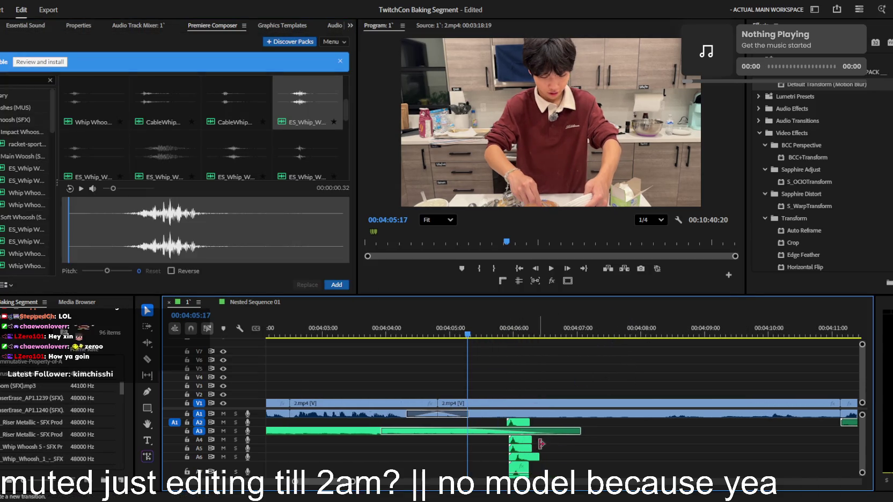
- Shift all the stacked whoosh clips later in time together
left_click_drag(581, 439, 509, 463)
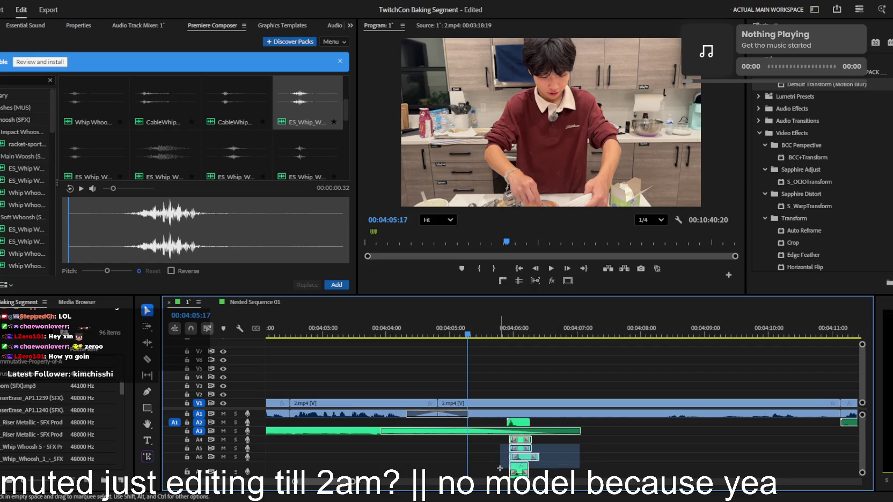
key("shift+5")
left_click_drag(536, 456, 588, 457)
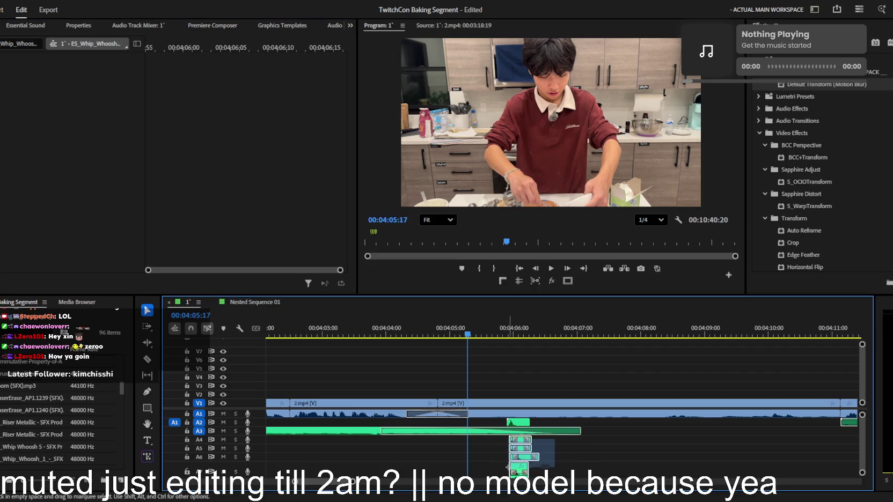
left_click(624, 448)
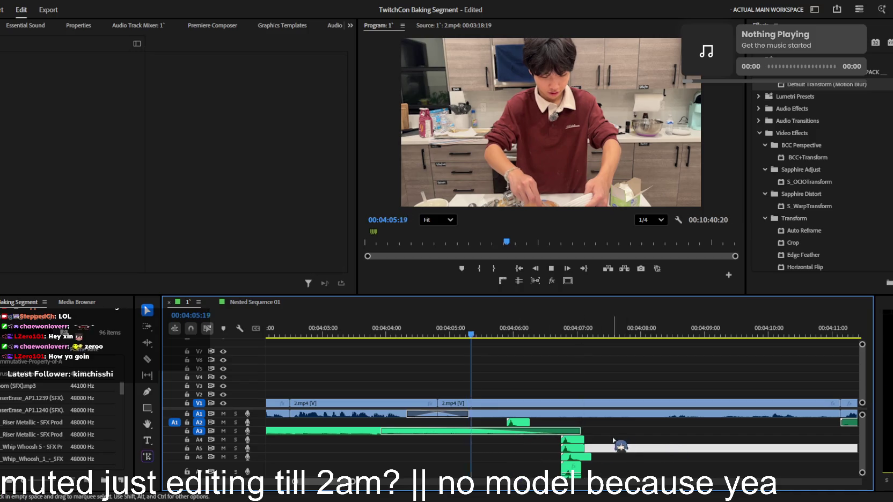
left_click_drag(506, 335, 472, 337)
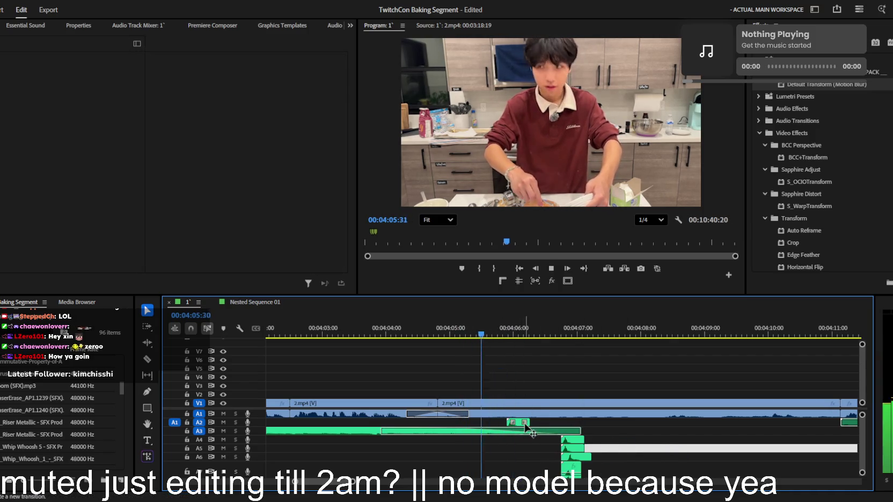
- Move the A2 whoosh slightly earlier and lower its volume to -8.5 dB
left_click_drag(518, 423, 495, 422)
left_click(488, 335)
left_click_drag(489, 337, 476, 337)
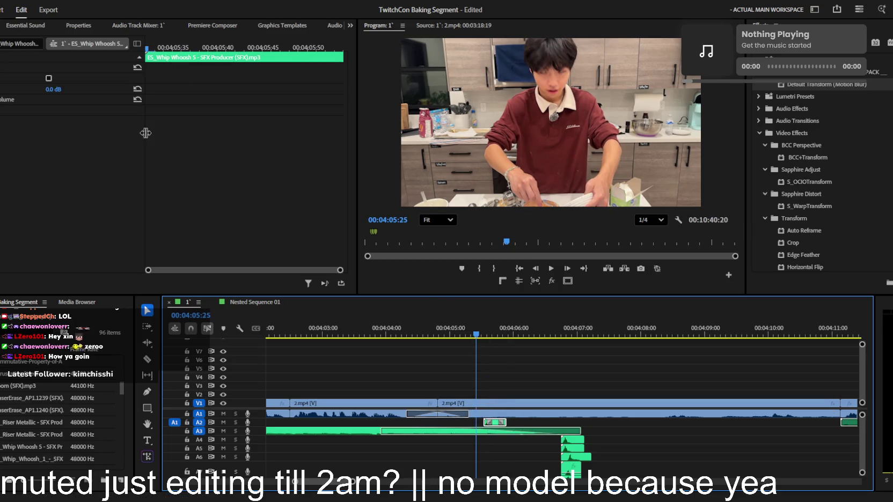
left_click_drag(54, 89, 70, 94)
key("space")
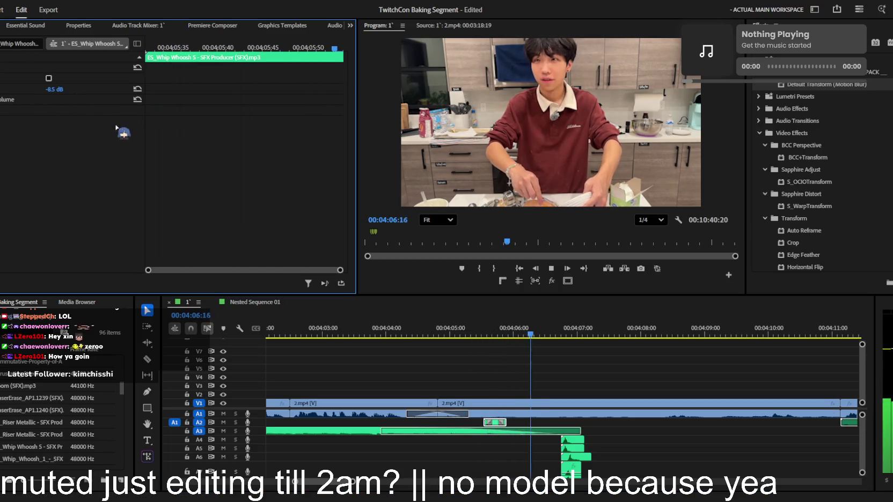
key("equal")
left_click(653, 444)
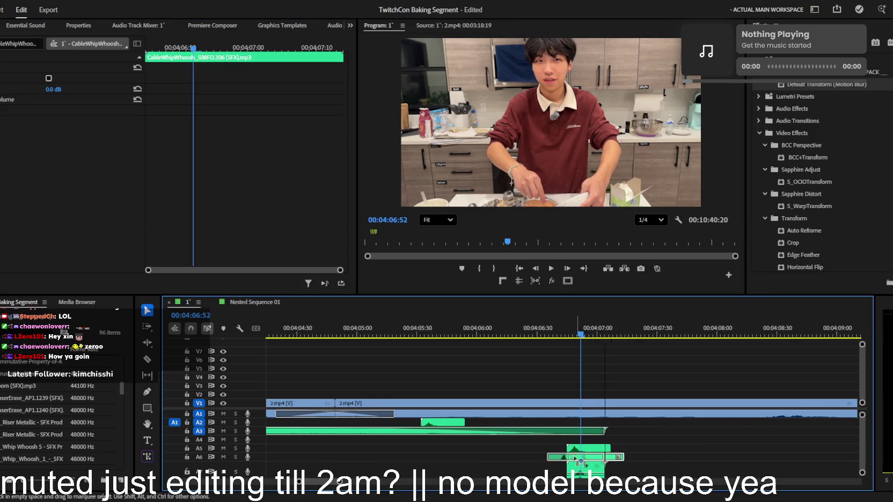
- Move the A6 whoosh clip earlier and play back the edited section
left_click_drag(610, 457, 552, 457)
left_click(421, 332)
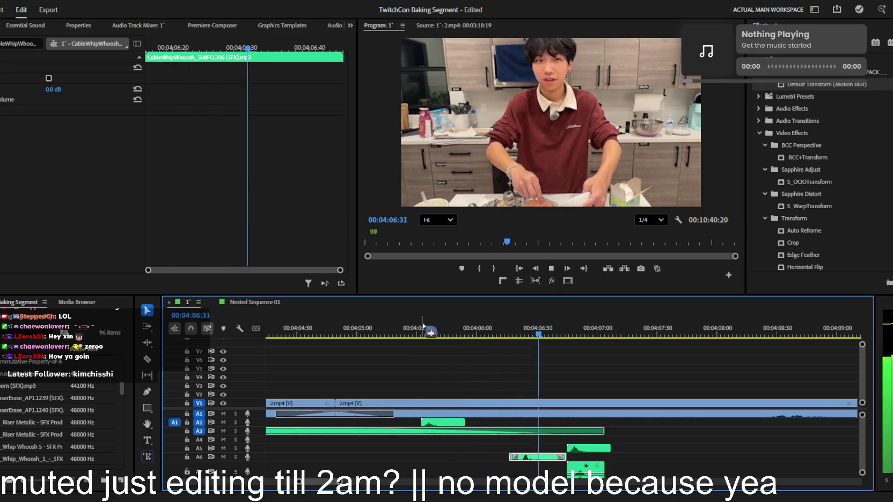
key("space")
left_click(606, 447)
scroll(596, 451, "down", 2)
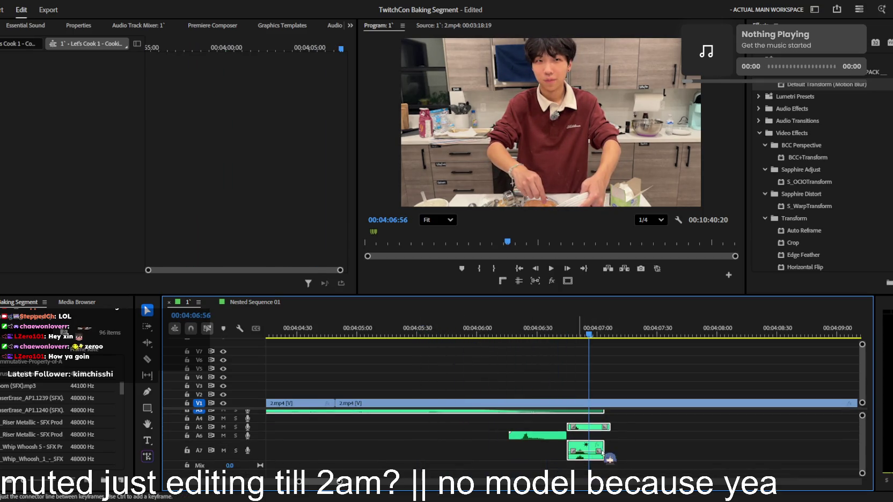
key("space")
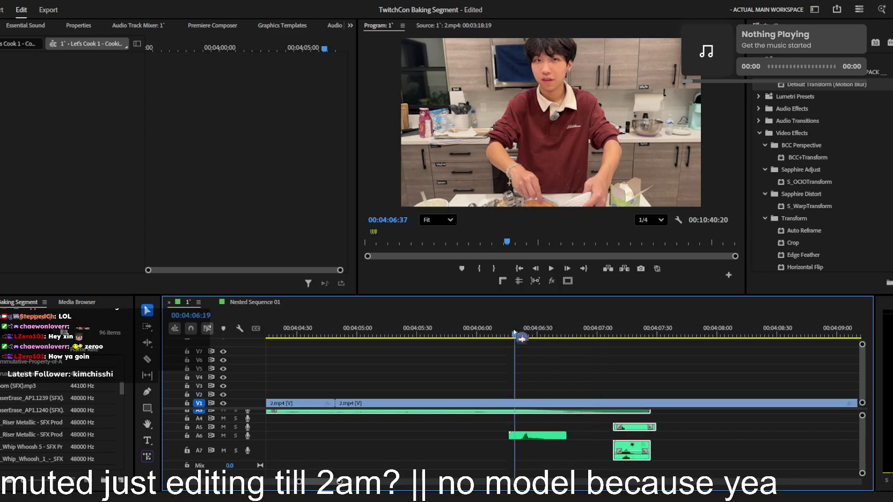
scroll(577, 434, "up", 2)
left_click(617, 422)
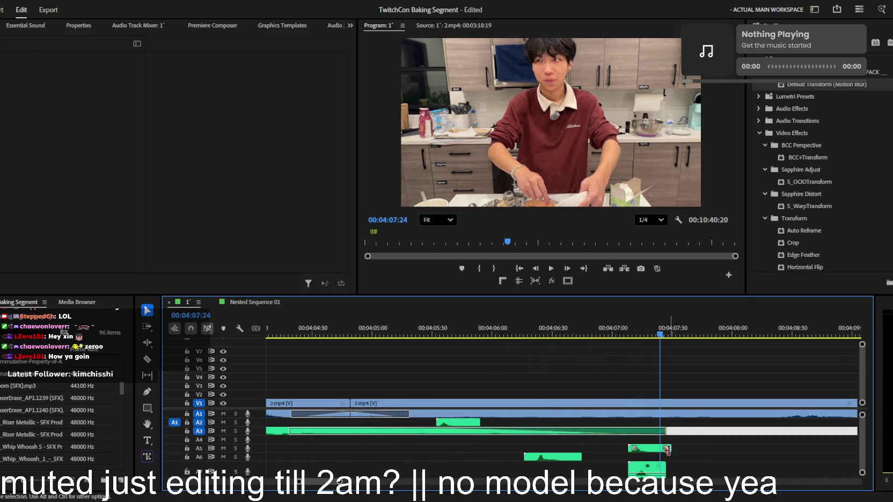
key("space")
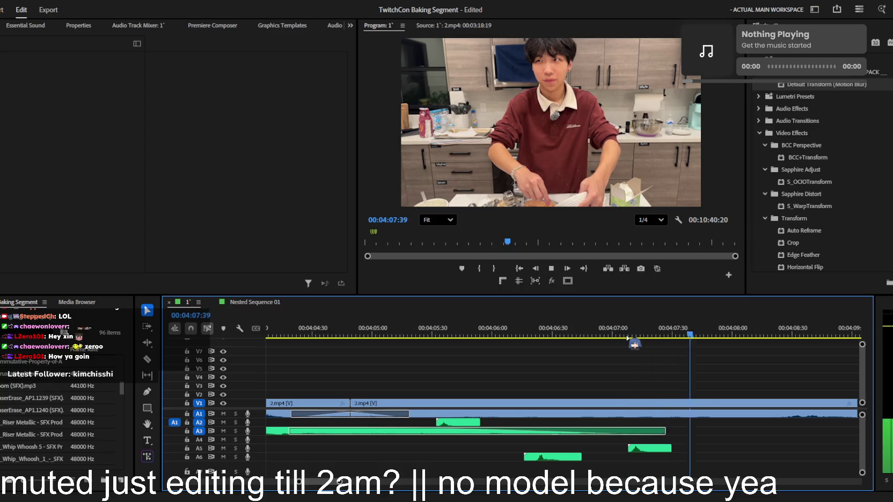
key("space")
key("minus")
- Lower the A6 whoosh clip's volume and play back to check the whoosh levels
left_click(499, 334)
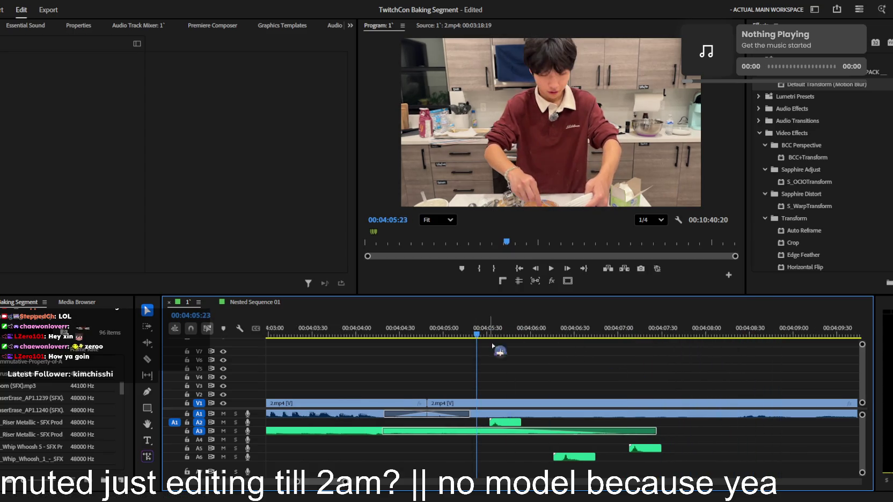
left_click(504, 422)
key("space")
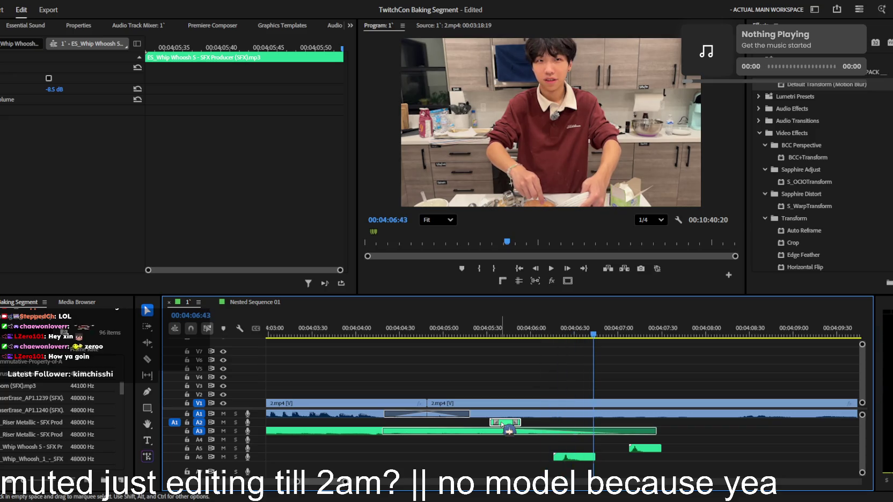
left_click(588, 457)
left_click(52, 85)
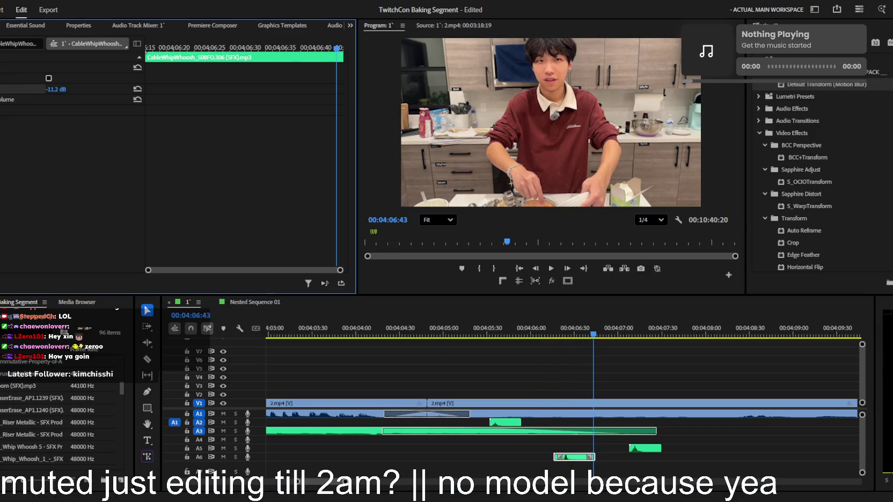
left_click(490, 322)
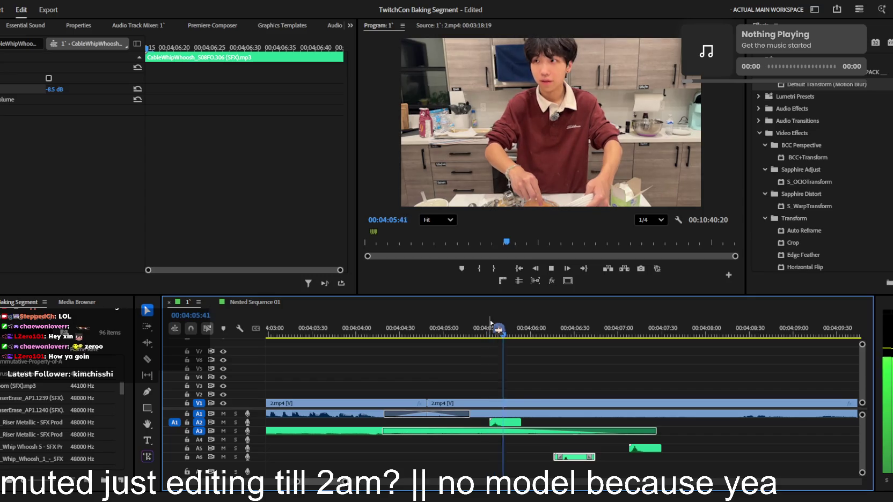
key("space")
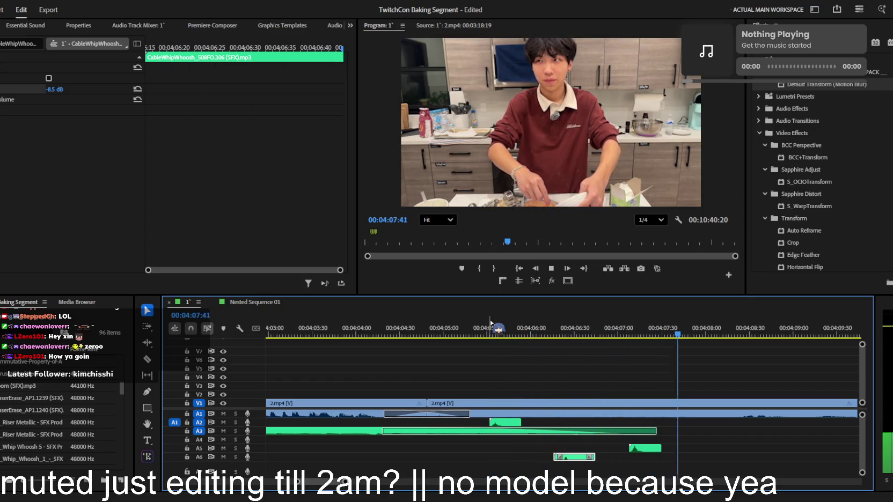
key("space")
left_click(650, 450)
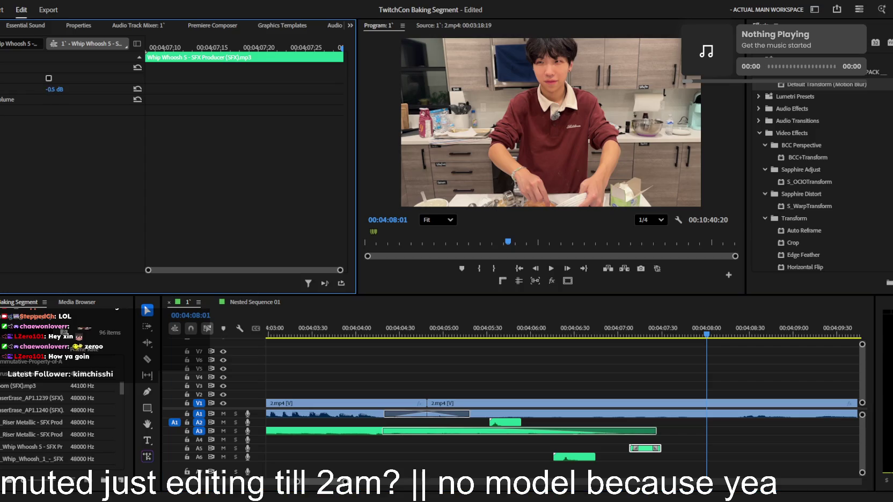
left_click(438, 334)
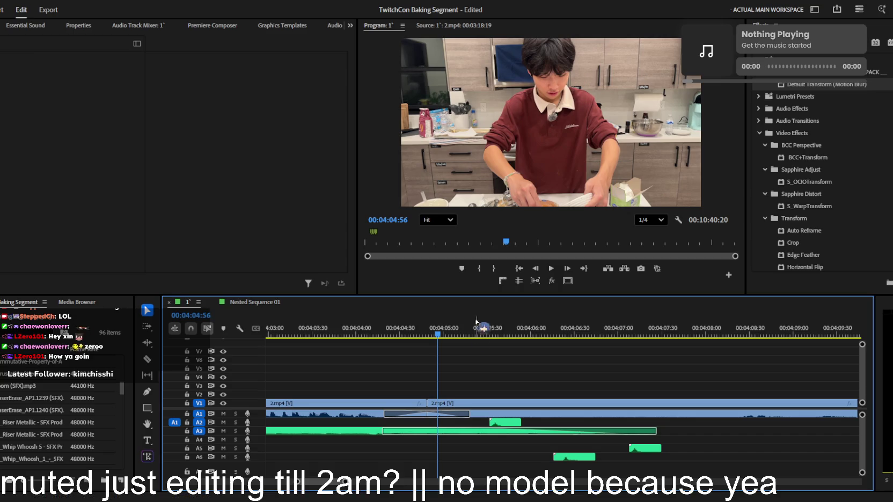
- Keyframe the adjustment layer's Height at 100 at its start and 185 later on
left_click_drag(437, 333, 390, 334)
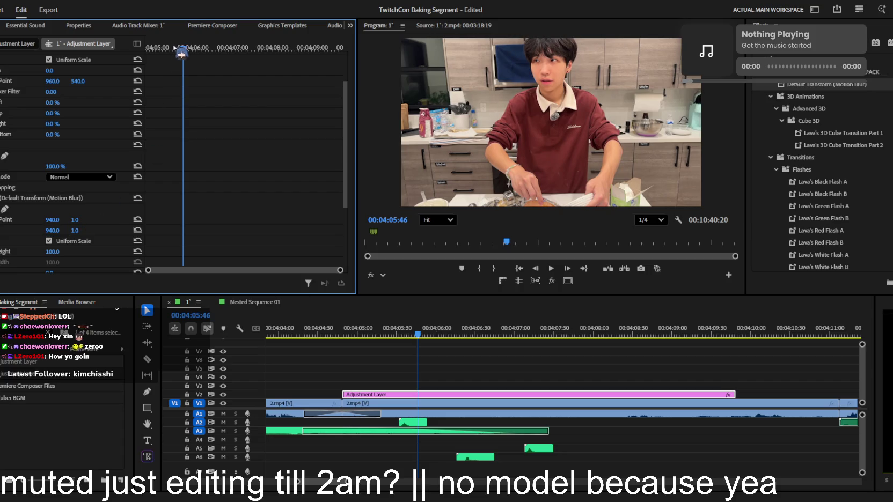
left_click_drag(181, 52, 60, 209)
left_click_drag(53, 253, 60, 253)
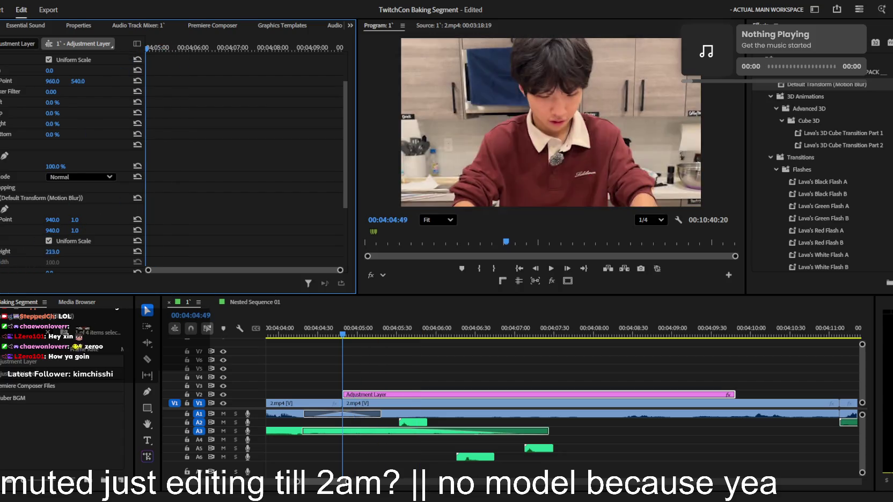
key("space")
key("ctrl+z")
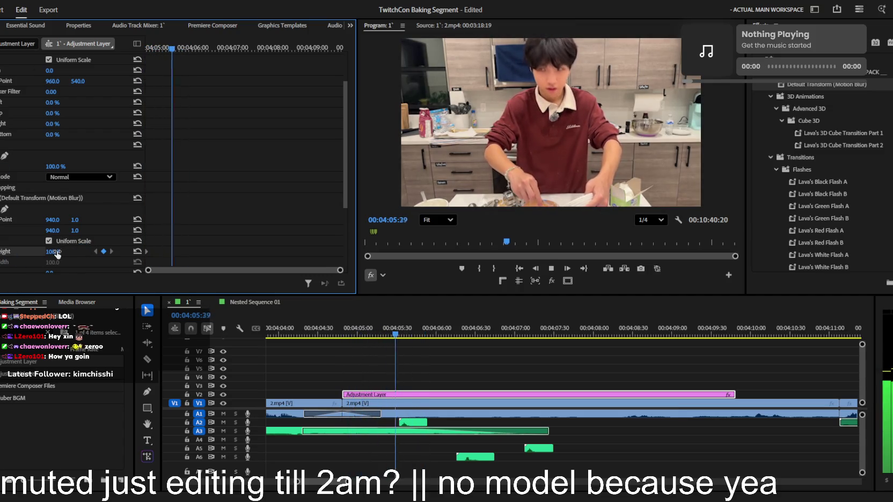
left_click_drag(47, 257, 67, 256)
left_click_drag(179, 57, 122, 63)
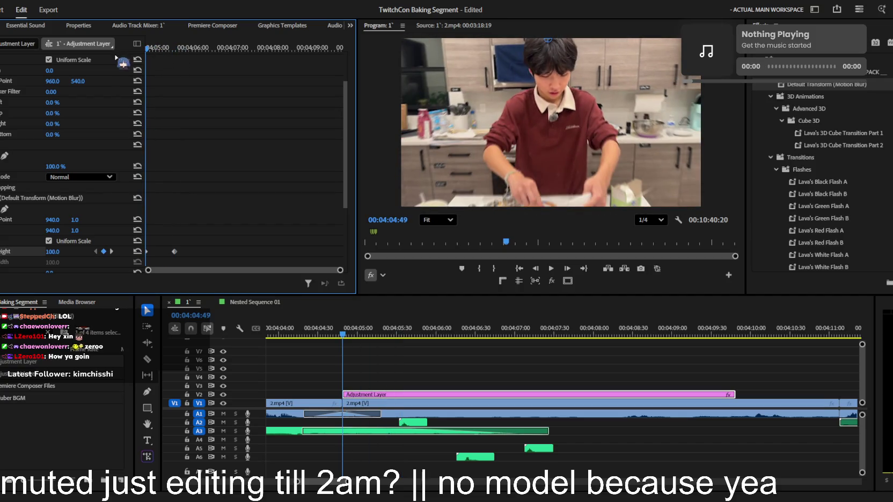
- Play and step through the zoom-in to preview it
key("space")
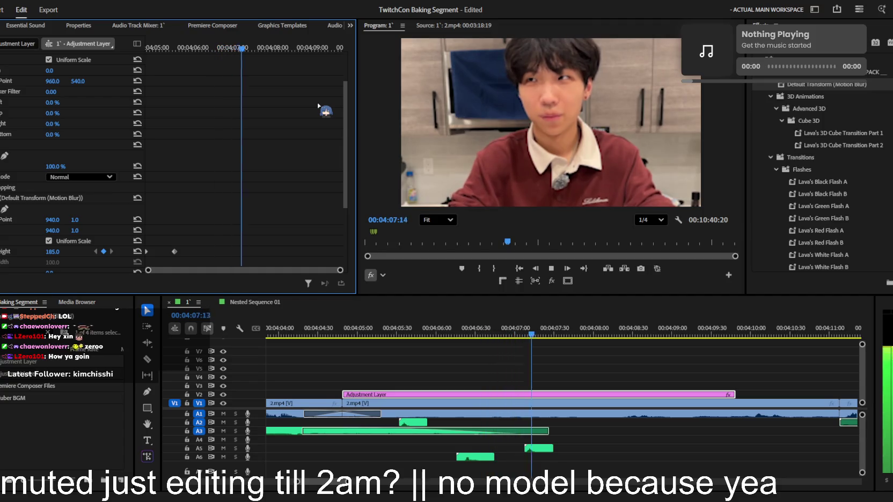
key("space")
key("Right")
key("Right")
key("Right")
key("Right")
key("Right")
key("Right")
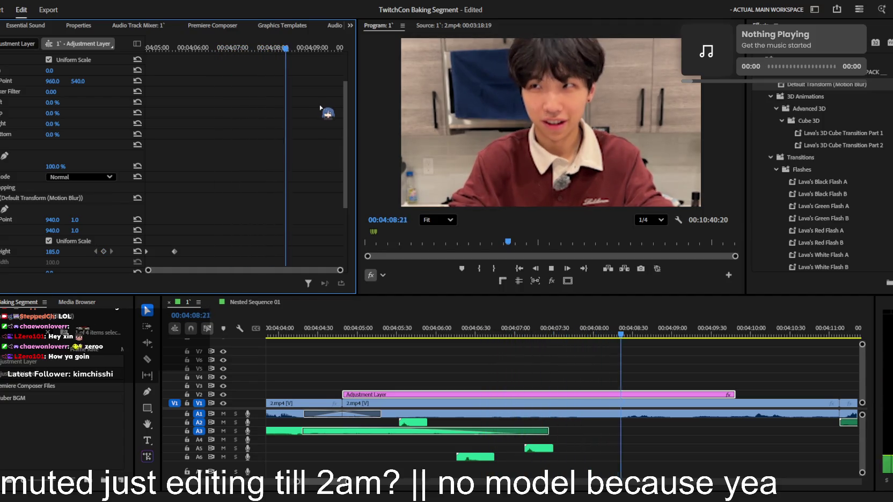
key("Right")
key("Right")
key("Right")
key("Right")
key("Right")
key("Right")
key("space")
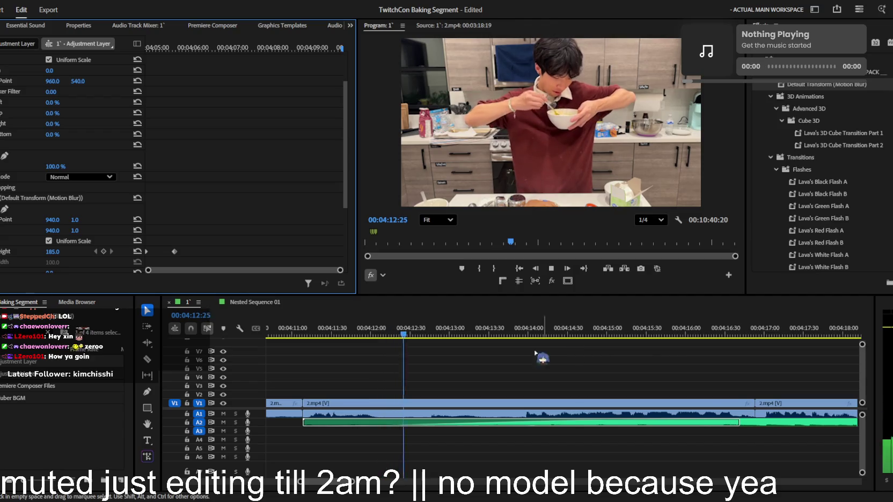
- Cut the kitchen clip twice to isolate a middle section and review the cuts
left_click(425, 403, "ctrl")
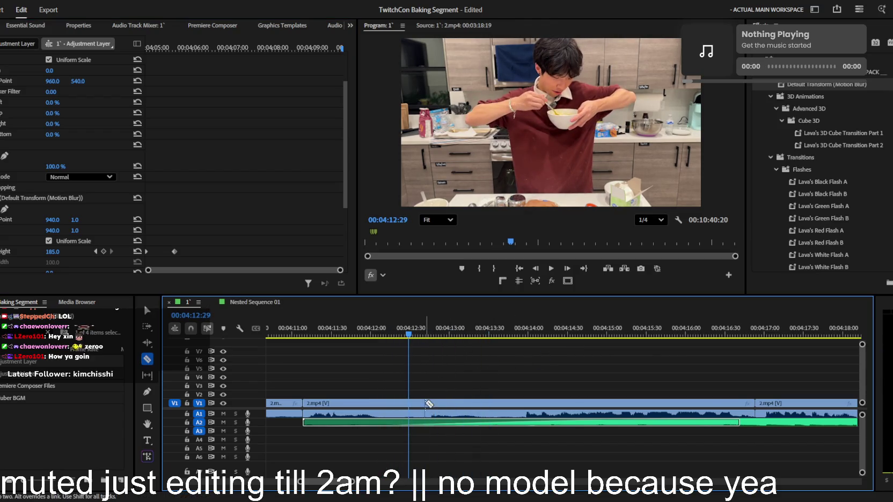
left_click(456, 403)
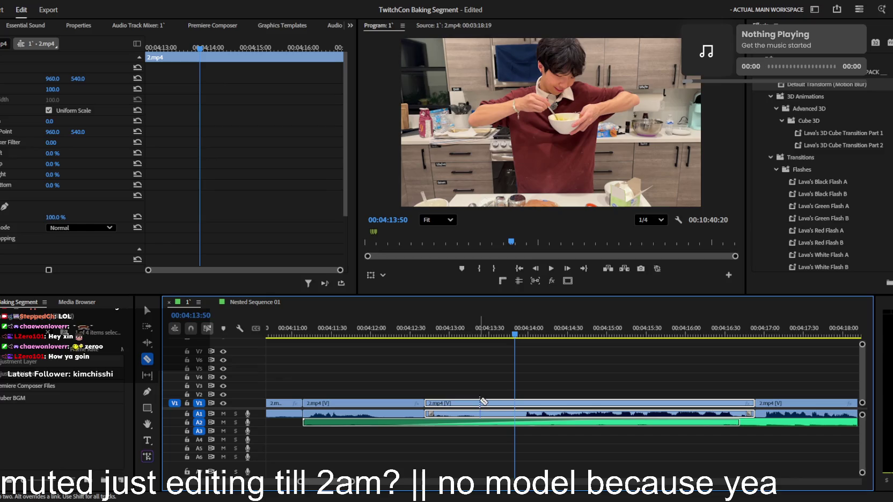
left_click(480, 403, "ctrl")
left_click(516, 373)
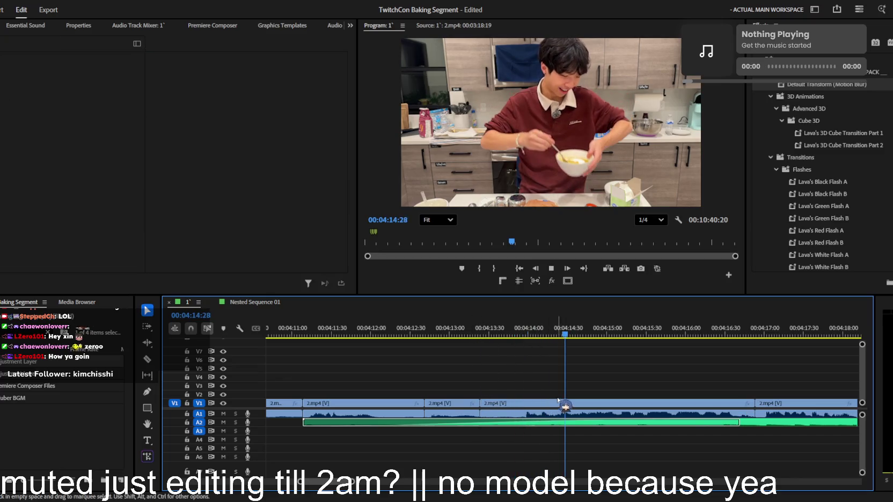
key("space")
key("c")
key("shift+k")
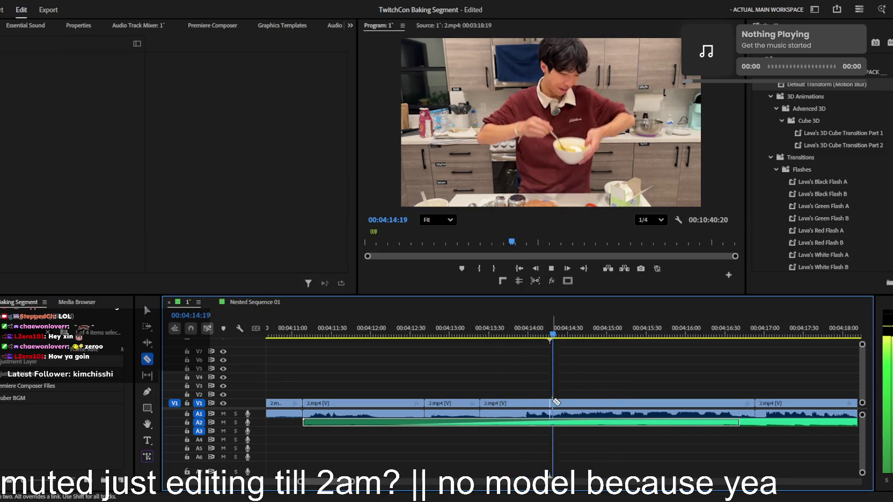
key("v")
key("Up")
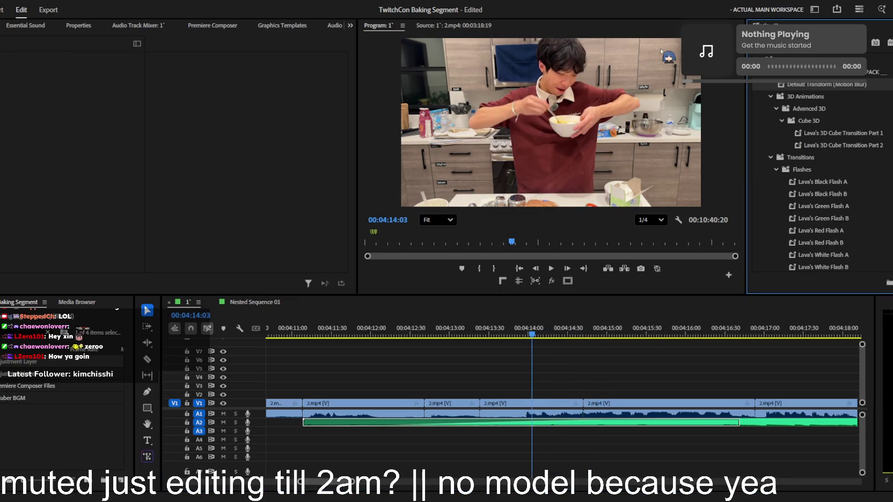
scroll(820, 177, "up", 5)
- Apply the B&W and Zoom Out preset to the middle clip with Scale 86
left_click_drag(786, 78, 504, 404)
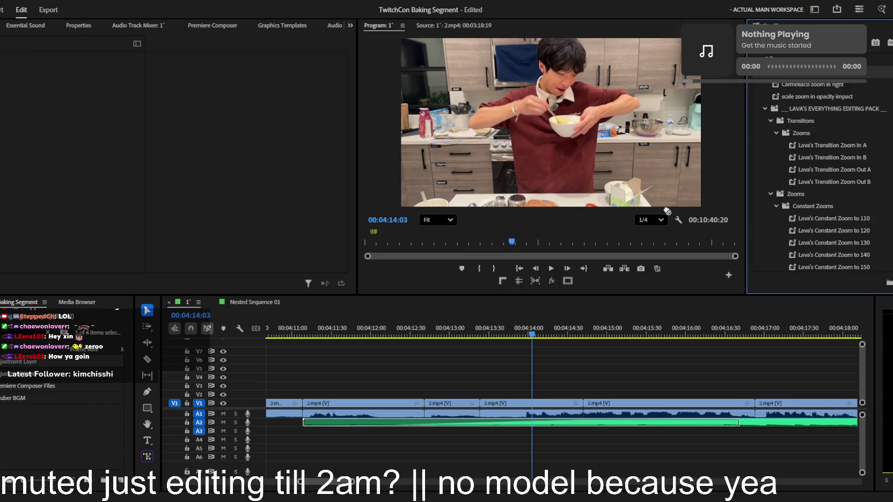
left_click(51, 89)
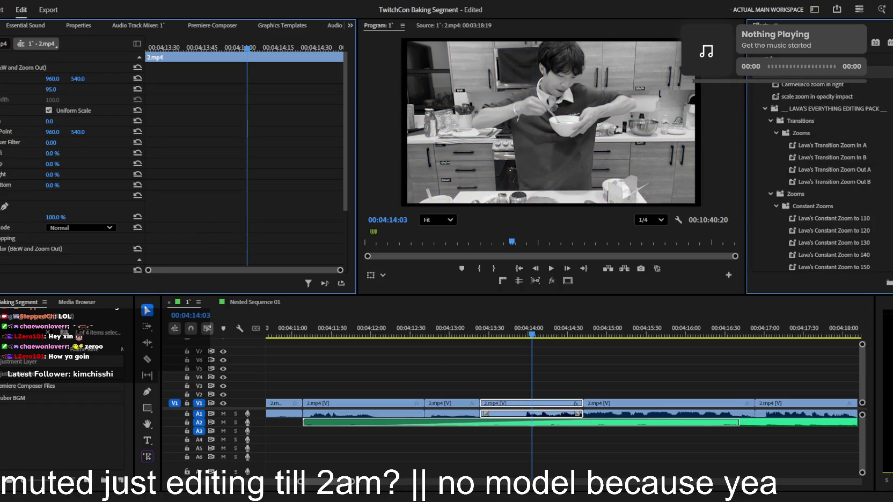
type("82")
key("Return")
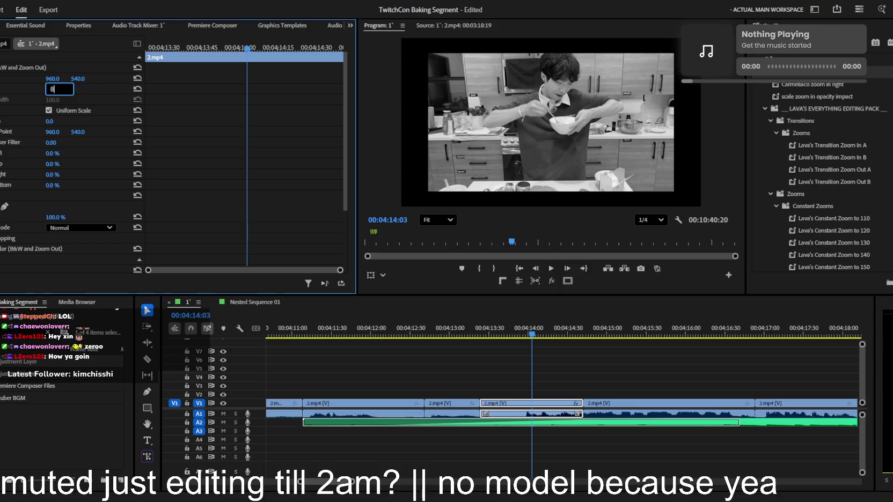
key("Return")
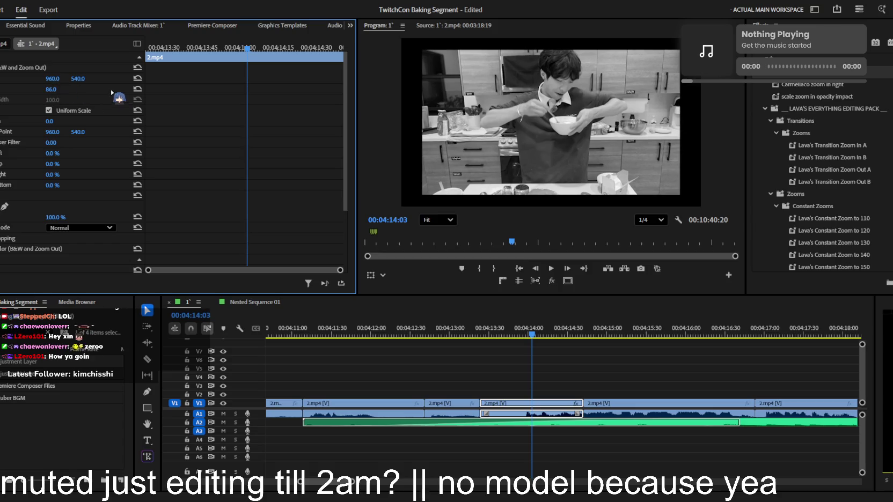
- Give the preceding clip Scale 187 and Position Y 970, then trim its start later
left_click(446, 333)
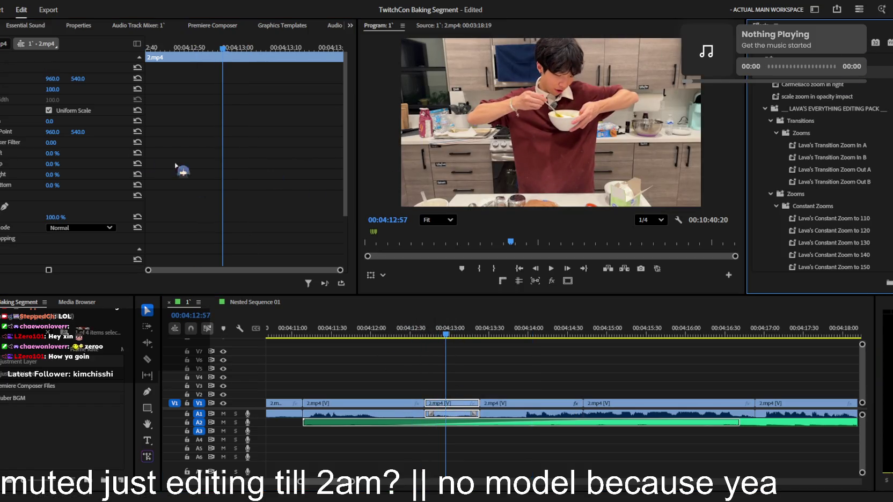
left_click(52, 89)
type("187")
key("Return")
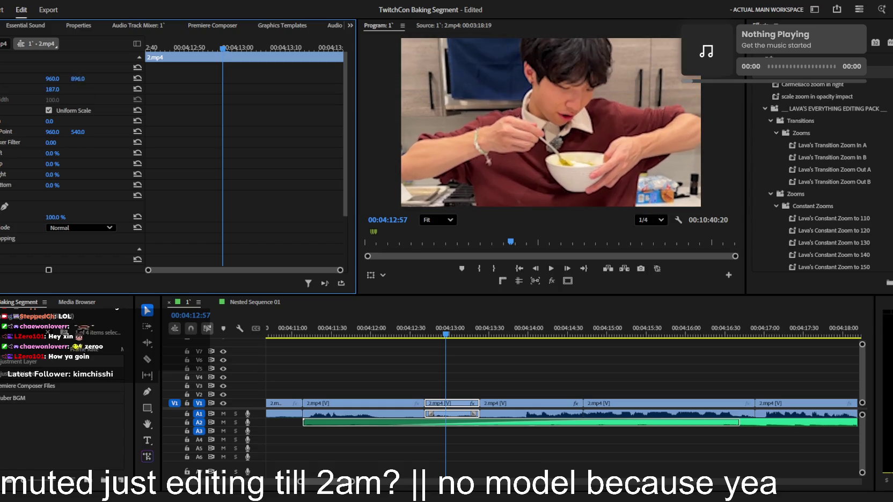
left_click_drag(78, 78, 141, 144)
key("space")
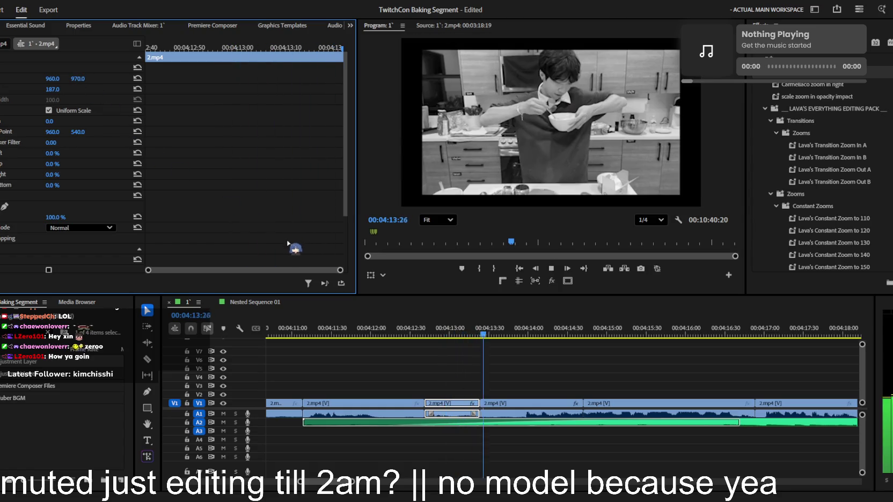
scroll(460, 369, "down", 2, "alt")
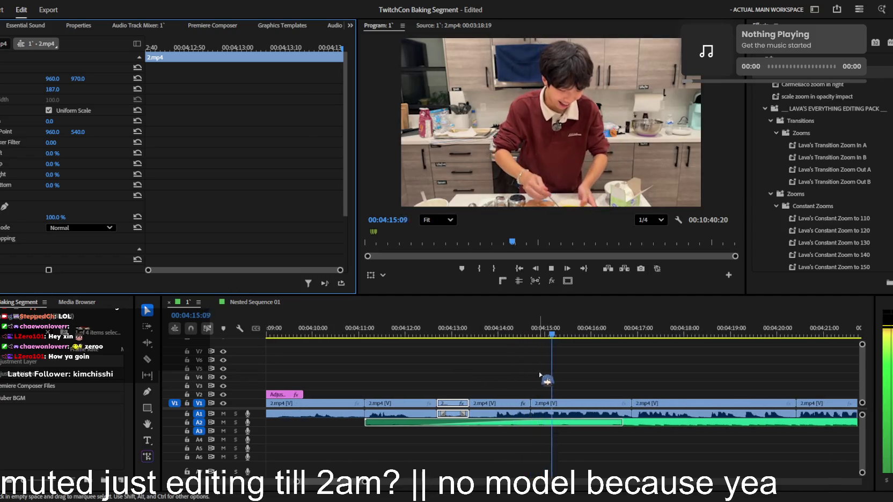
left_click_drag(469, 403, 496, 402)
- Review the edited cuts in playback, then save the project with Ctrl+S
key("space")
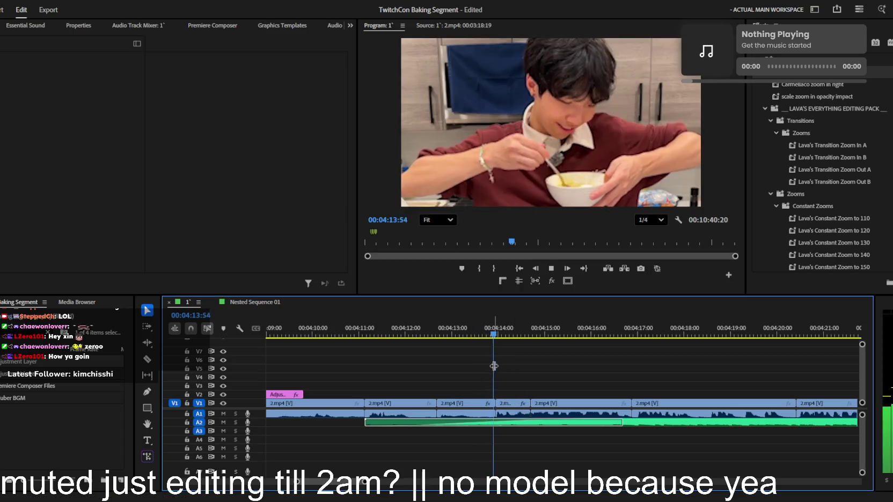
scroll(523, 399, "down", 2, "alt")
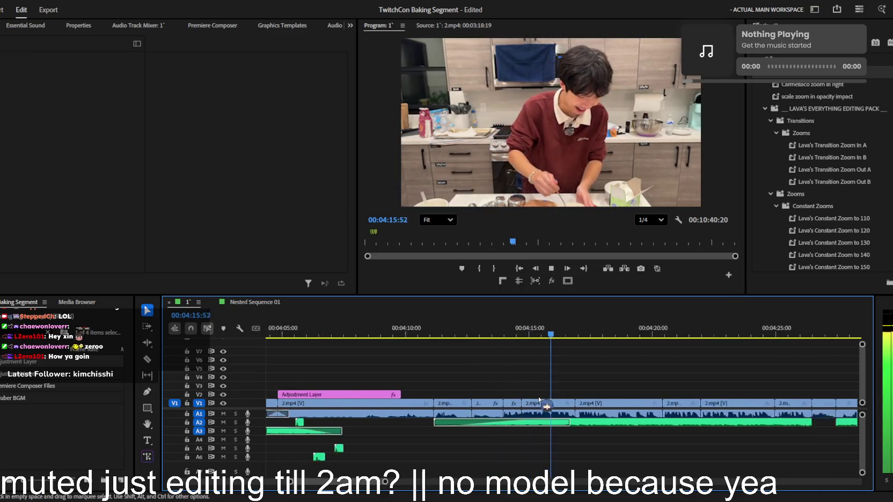
scroll(536, 395, "down", 2, "alt")
scroll(564, 395, "down", 1, "alt")
scroll(563, 396, "down", 1, "alt")
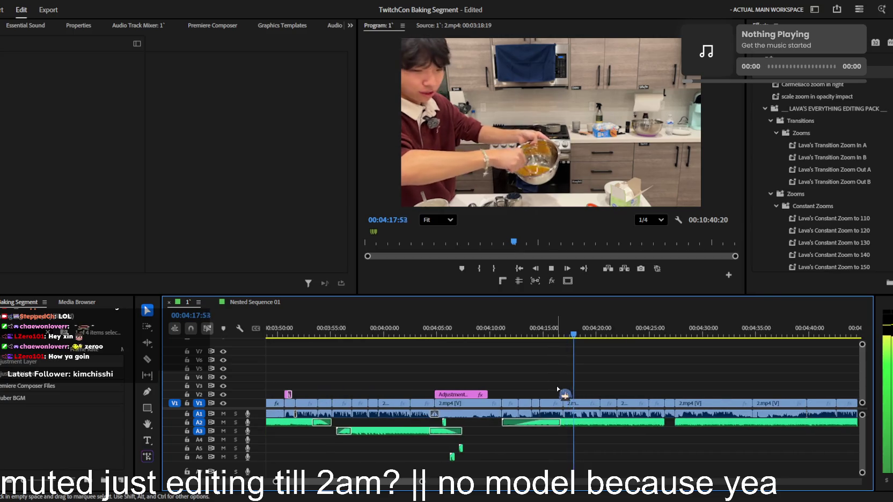
left_click(579, 336)
left_click_drag(577, 335, 569, 337)
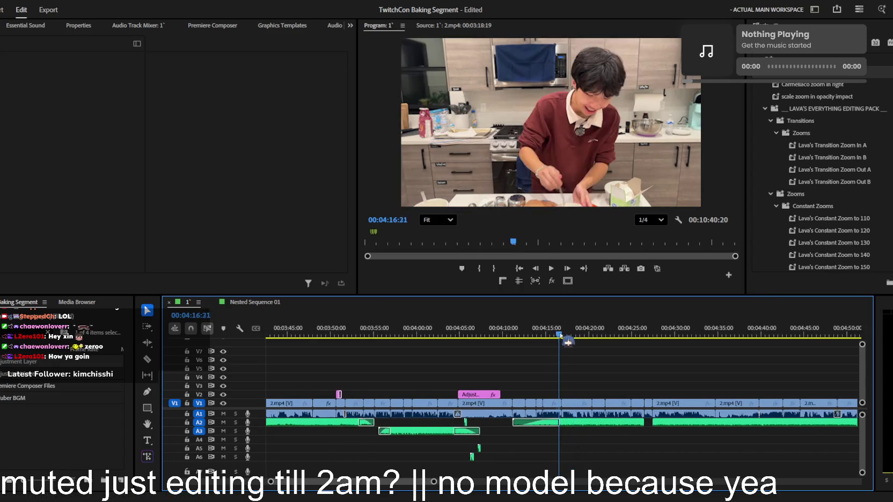
key("ctrl+s")
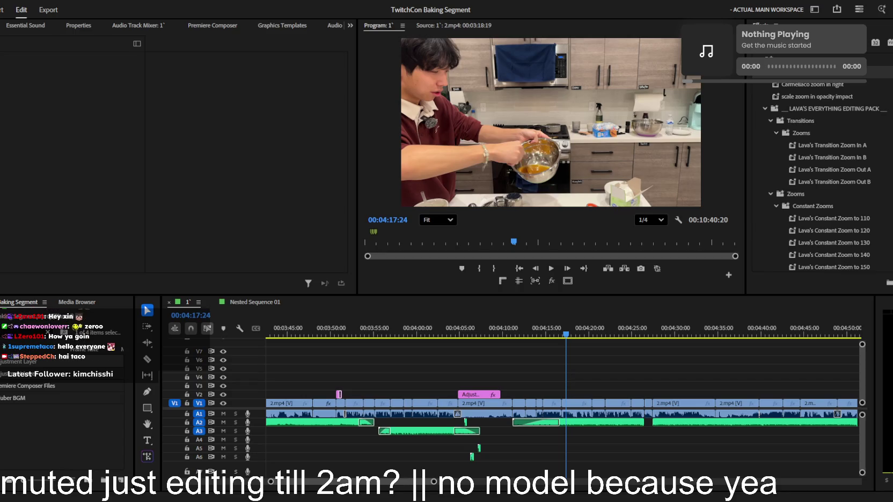
- Replay the sequence from about 03:53 through the new edits
left_click(418, 335)
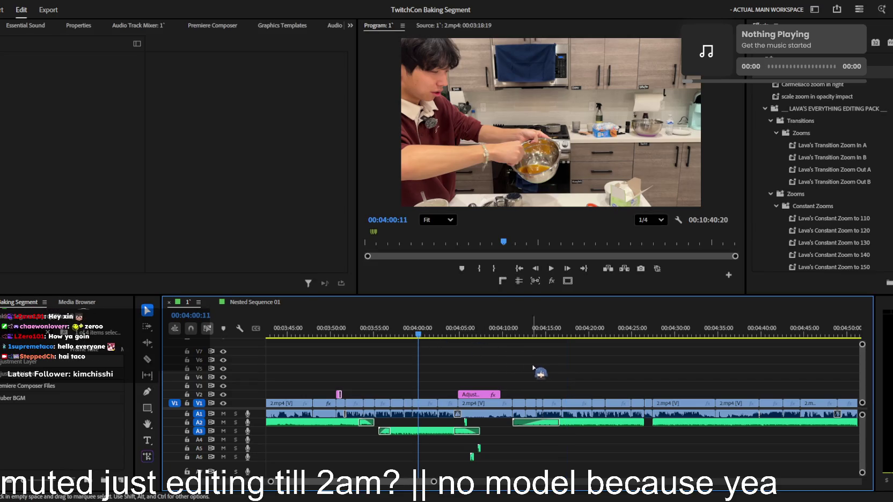
key("space")
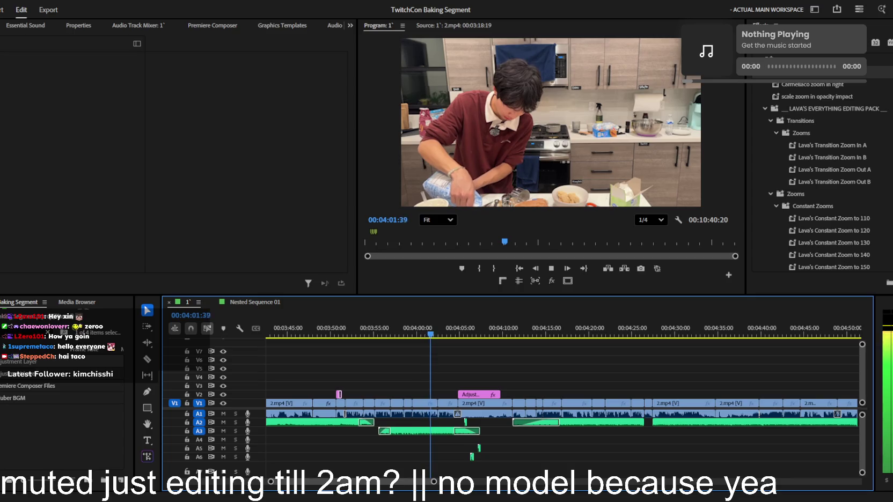
scroll(429, 383, "up", 2)
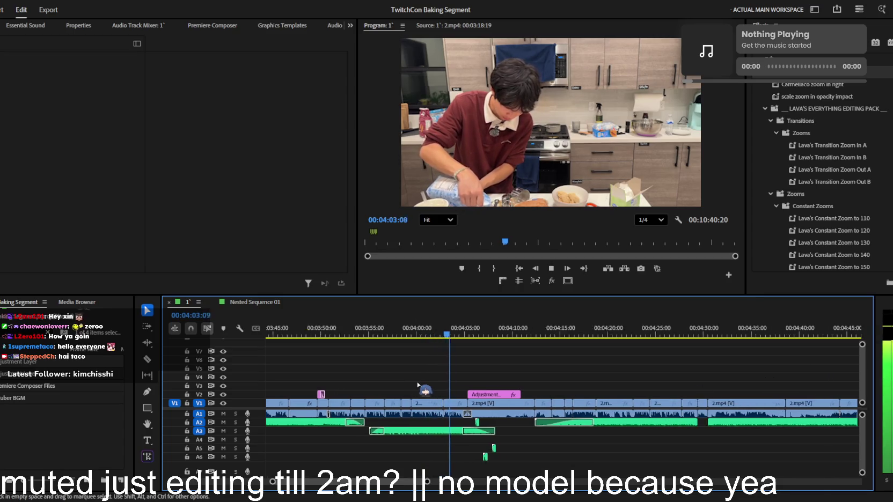
left_click_drag(368, 335, 329, 335)
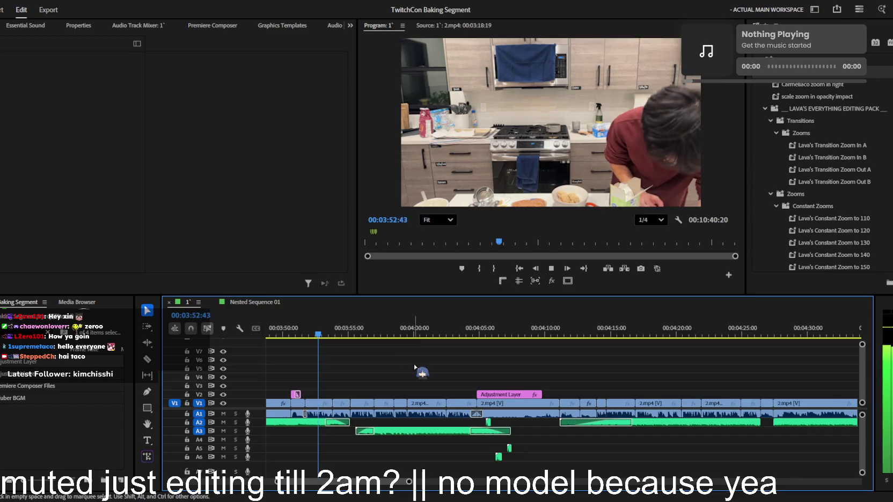
scroll(418, 371, "up", 1)
scroll(408, 371, "down", 2)
scroll(472, 376, "down", 1)
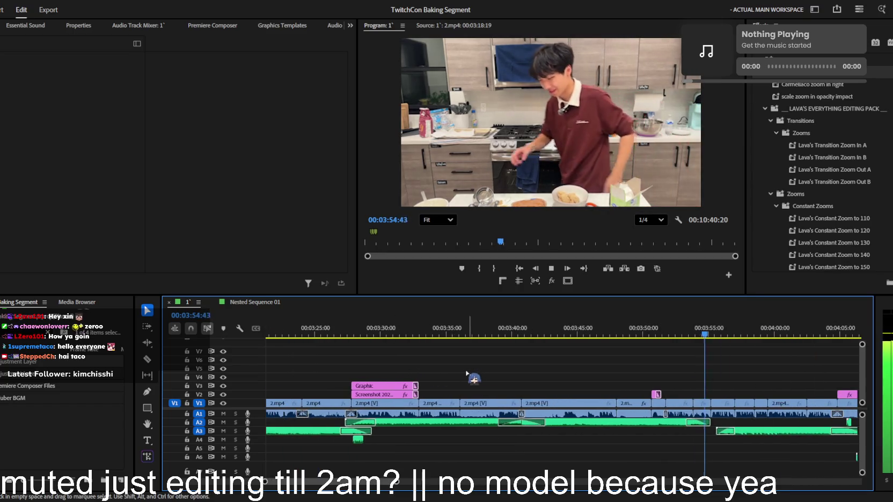
scroll(466, 374, "down", 3)
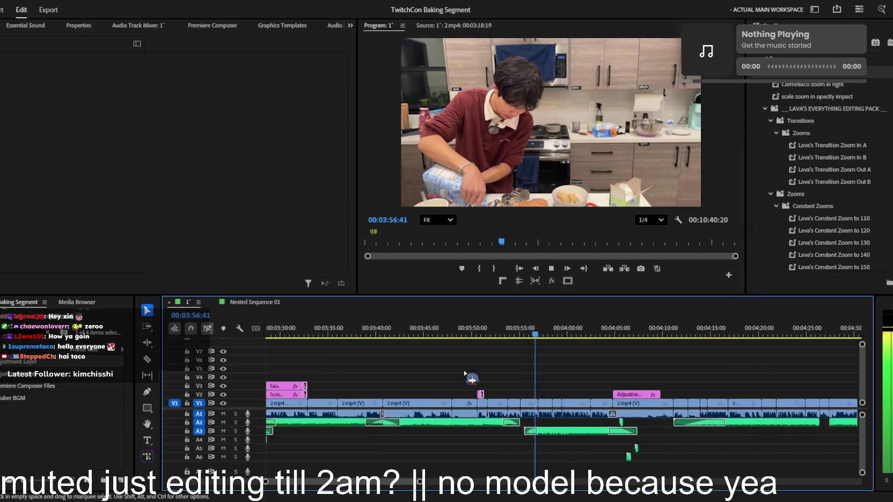
scroll(465, 374, "down", 1)
key("space")
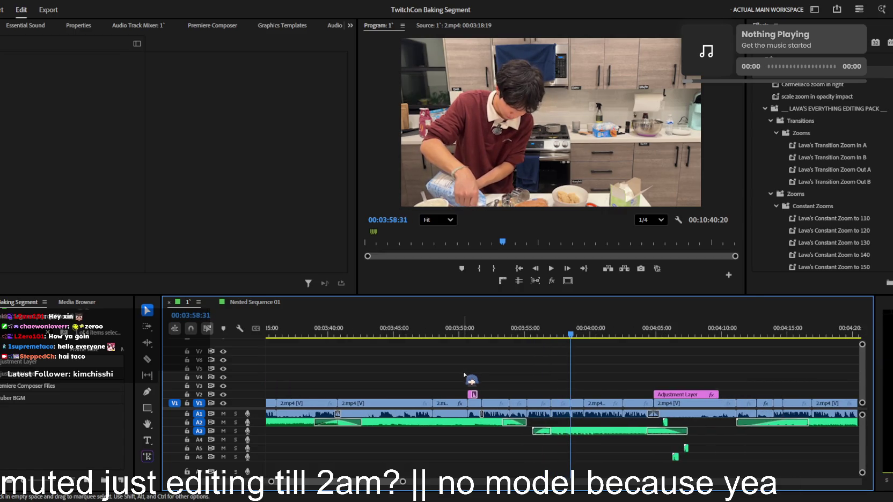
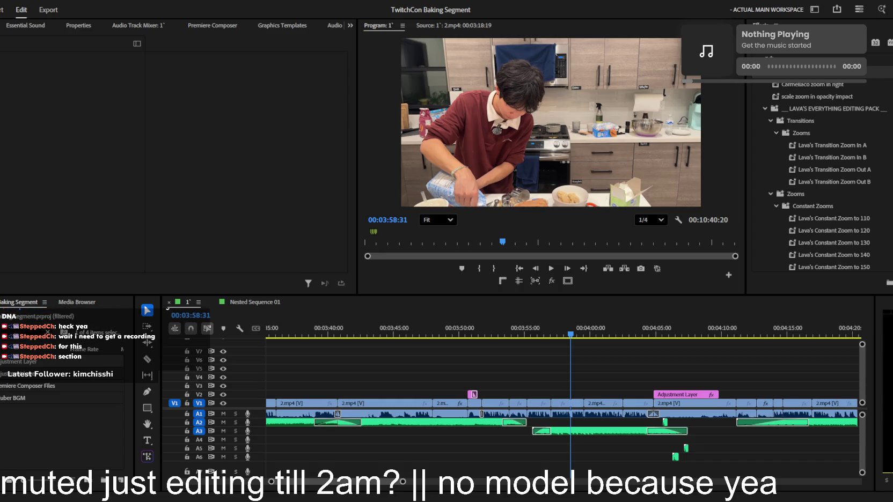
- Reset the Sugar, Sugar game to level 1, then return to Premiere
key("alt+Tab")
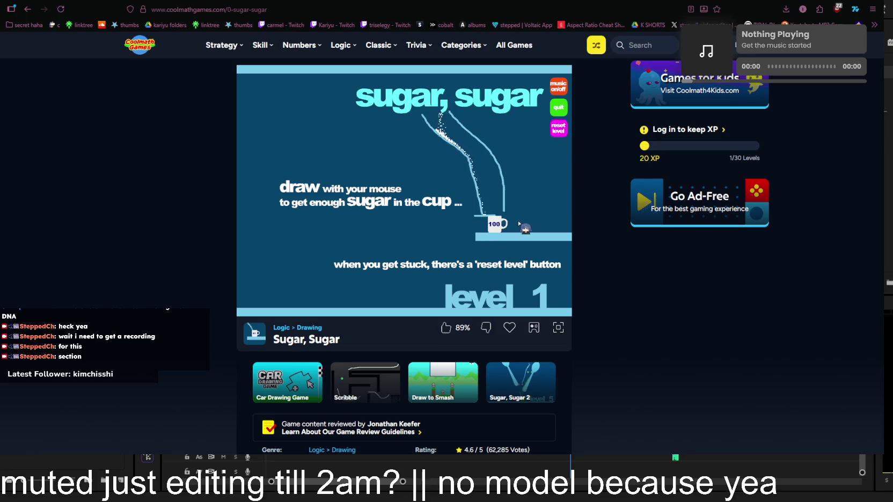
left_click(562, 130)
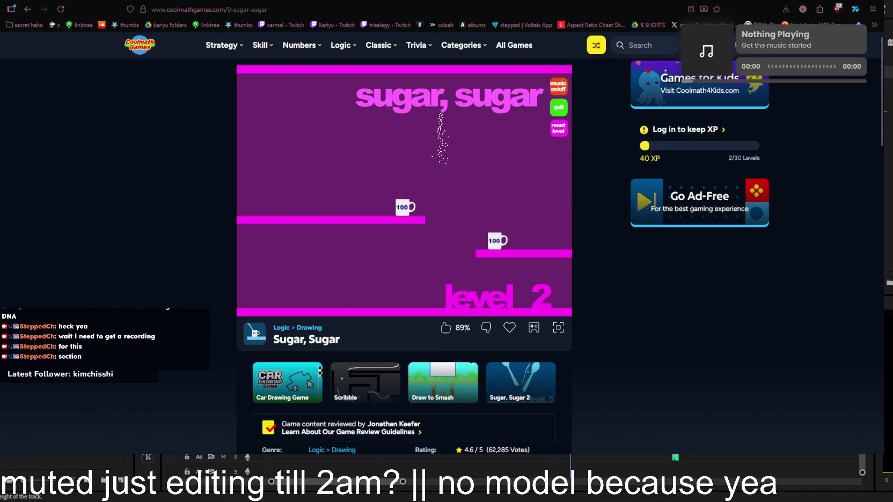
key("alt+Tab")
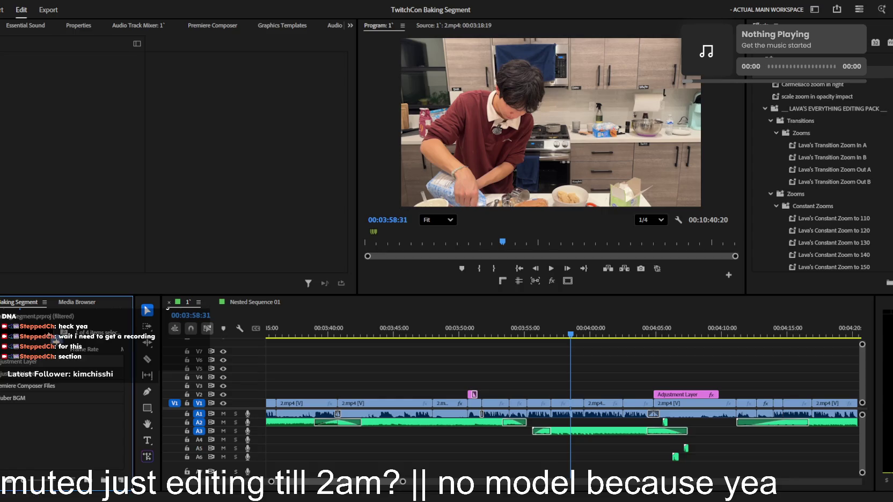
- Clear the project search, add the new screen recording to the sequence, and save
key("BackSpace")
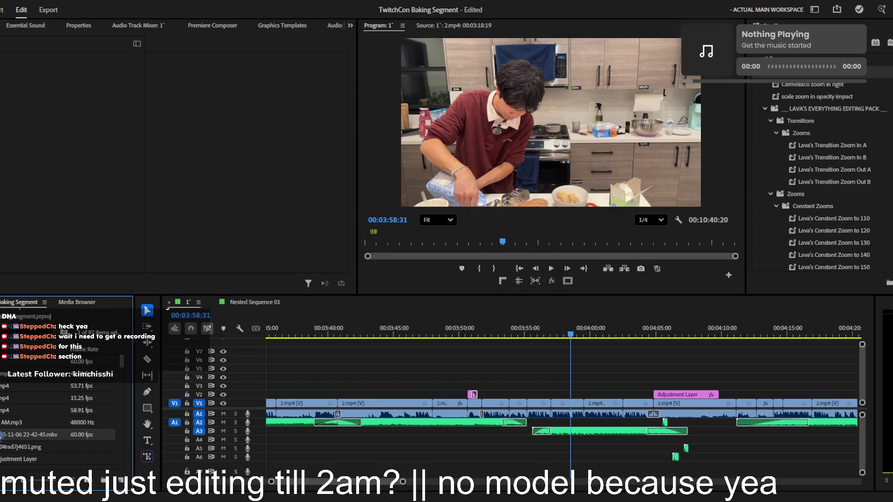
double_click(48, 435)
left_click_drag(541, 243, 558, 352)
key("minus")
key("ctrl+s")
key("Up")
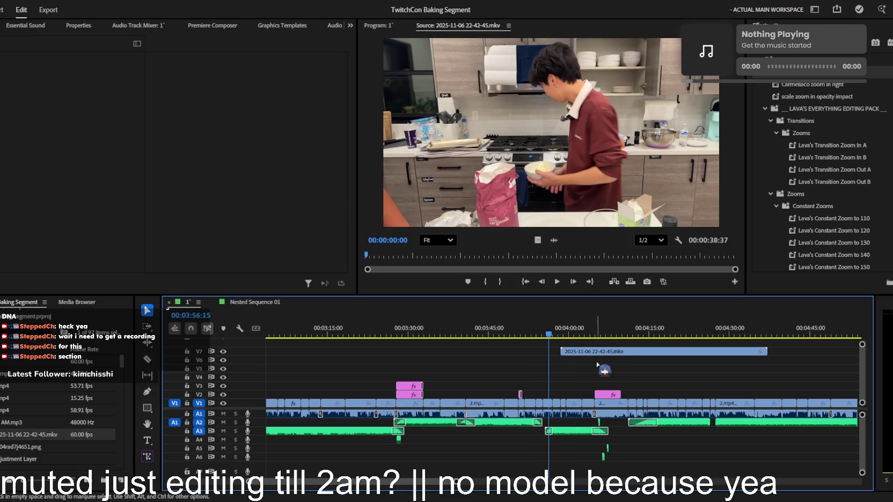
left_click_drag(595, 360, 596, 359)
- Move the screen recording down to track V4 over the kitchen footage
key("space")
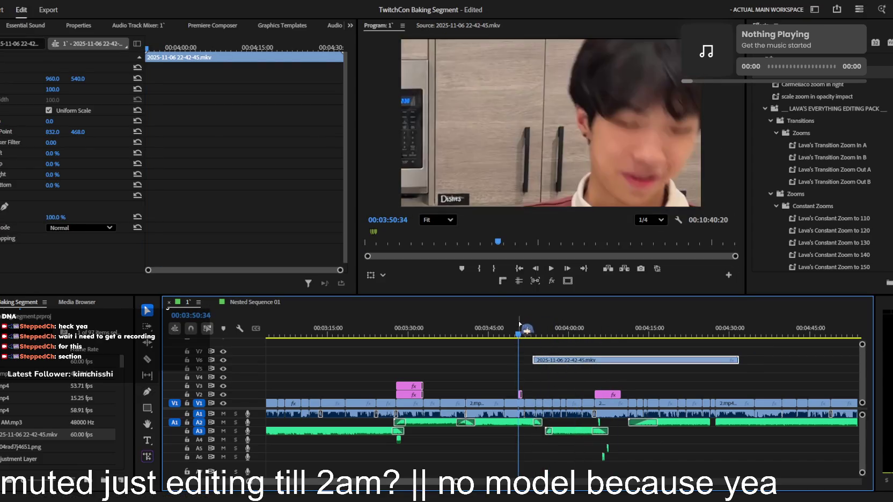
key("equal")
key("equal")
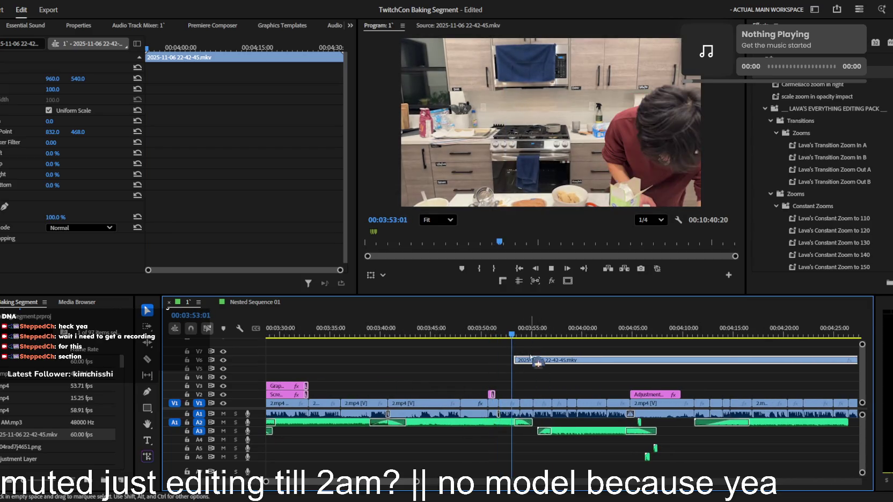
mouse_move(528, 360)
left_mouse_down()
mouse_move(580, 392)
mouse_move(558, 386)
left_mouse_up()
key("equal")
key("equal")
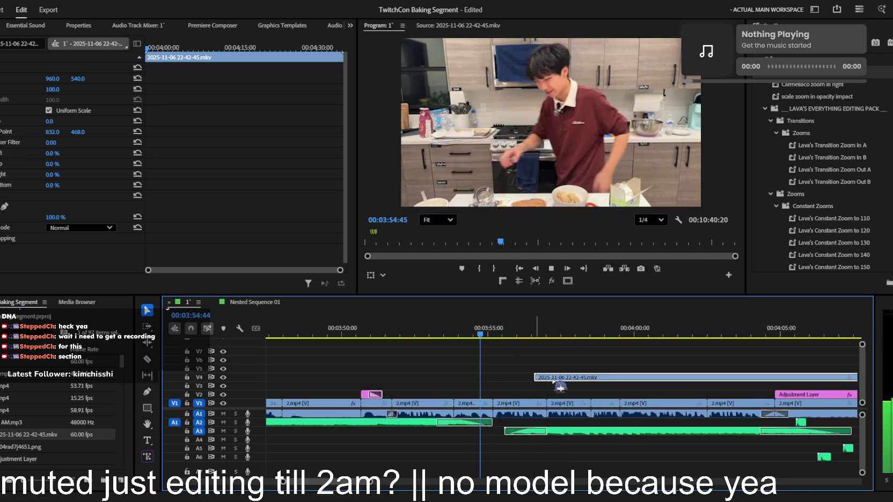
left_click_drag(534, 378, 553, 375)
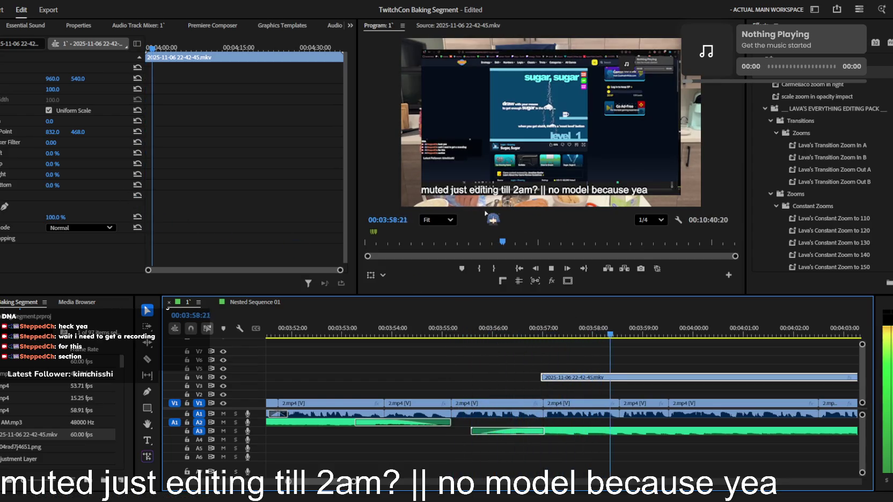
key("ctrl+z")
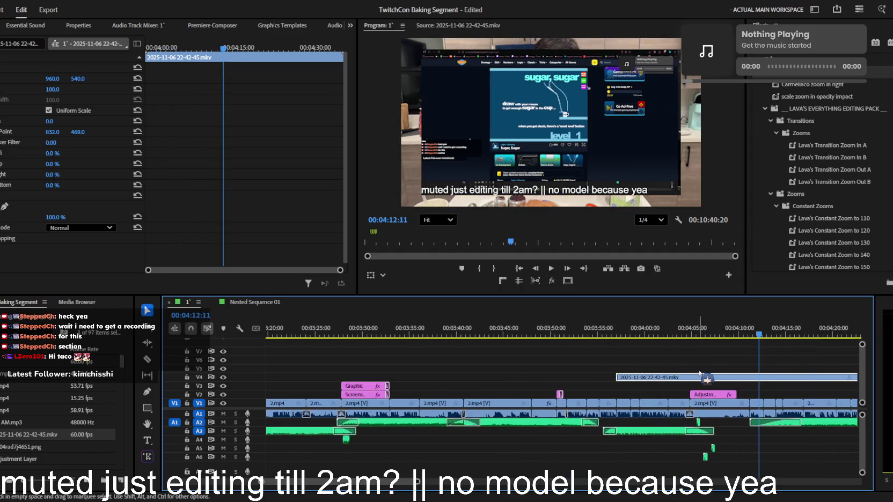
- Split the V4 recording at about 04:13
scroll(698, 373, "down", 5)
left_click(524, 332)
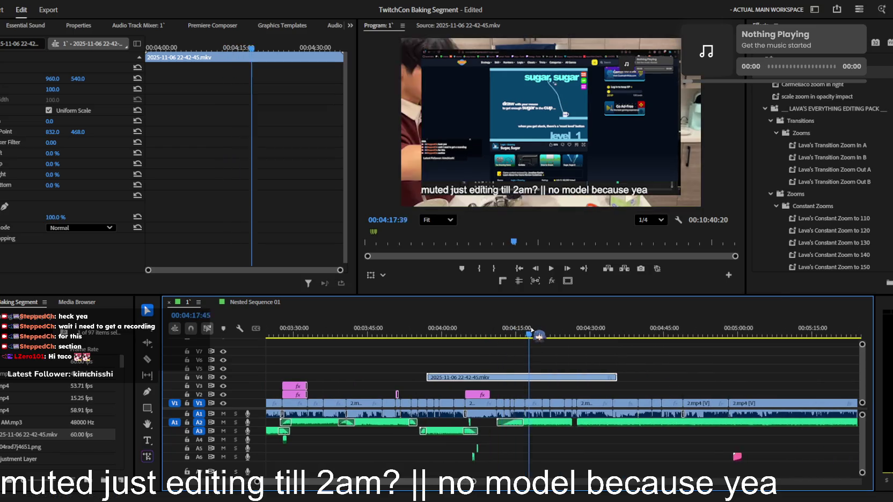
left_click_drag(532, 337, 506, 333)
key("c")
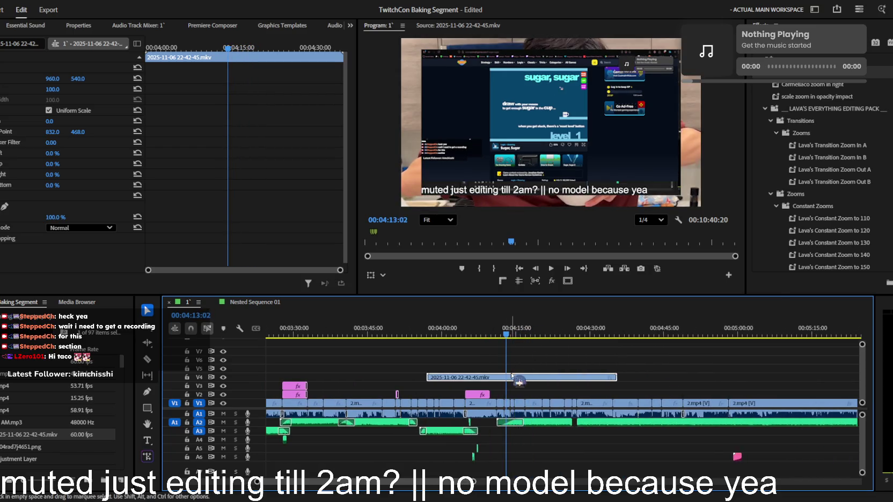
left_click(502, 378)
key("v")
- Slide the V4 recording so it starts near 03:53, snapped to an edit
left_click_drag(461, 377, 450, 382)
key("space")
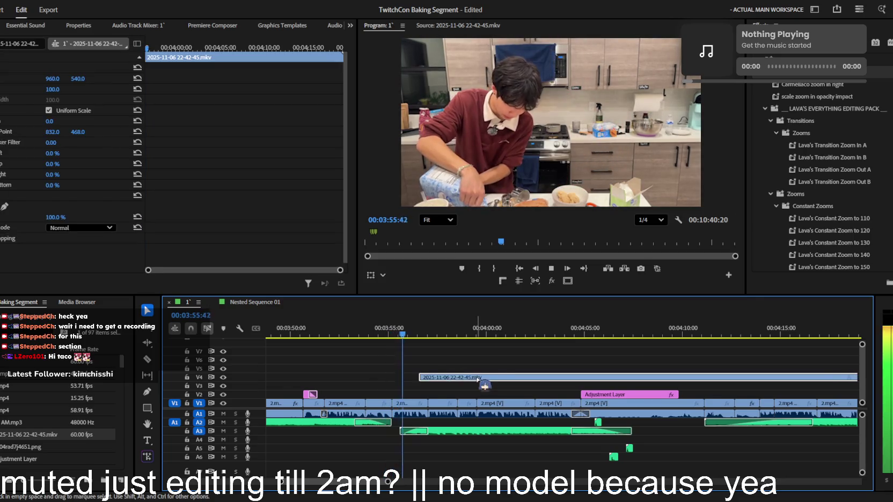
scroll(446, 382, "up", 3)
left_click_drag(445, 382, 481, 382)
key("space")
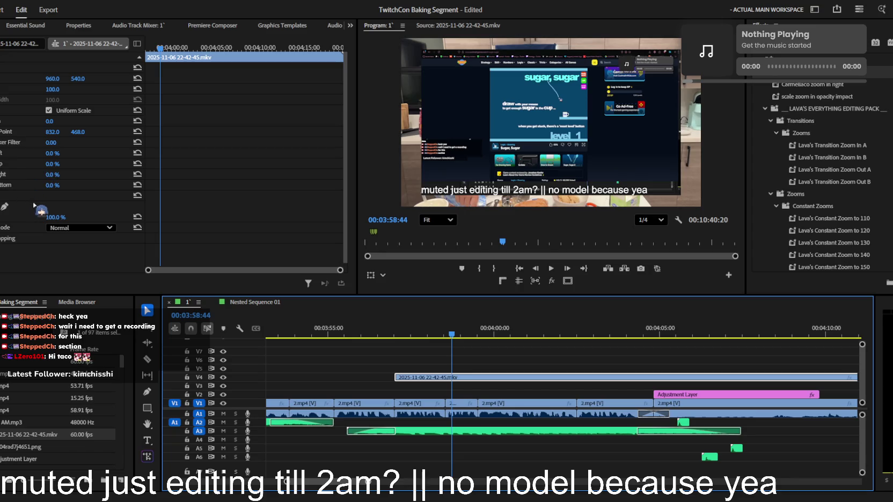
- Crop the overlay to Left 27%, Top 13%, Right 36%, Bottom 37%, and scale it to 132
left_click_drag(55, 186, 71, 186)
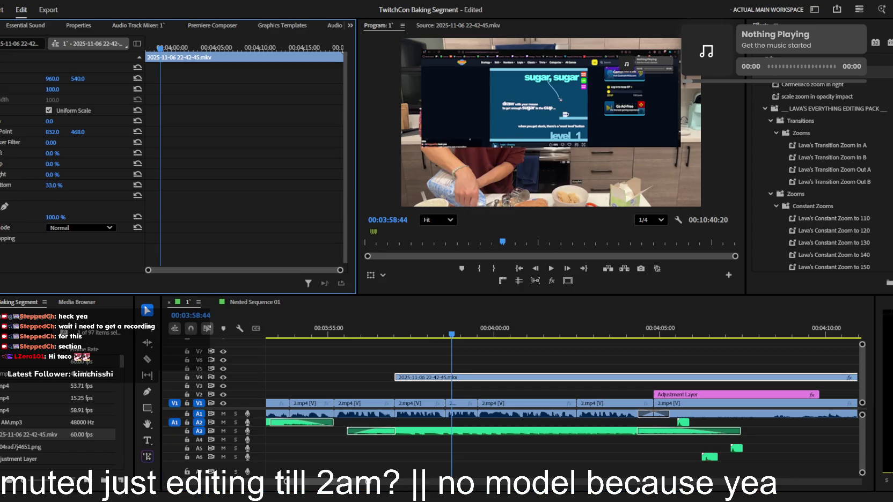
left_click_drag(72, 186, 74, 186)
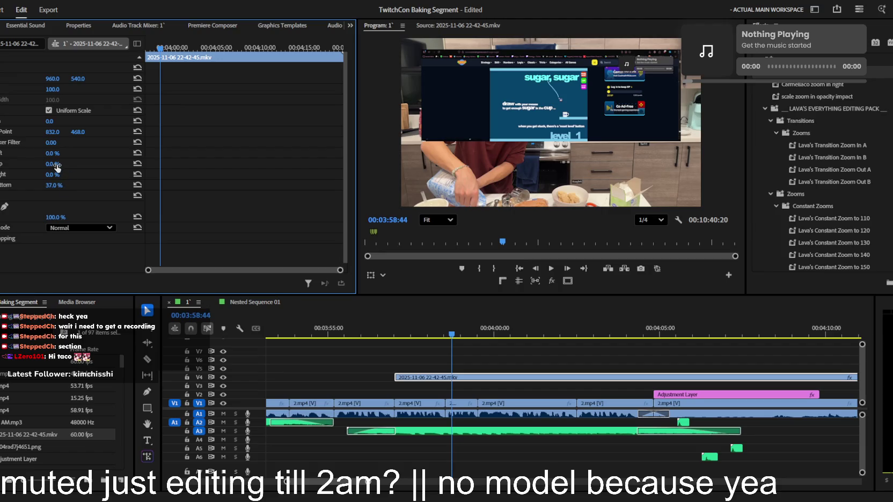
left_click_drag(52, 175, 71, 176)
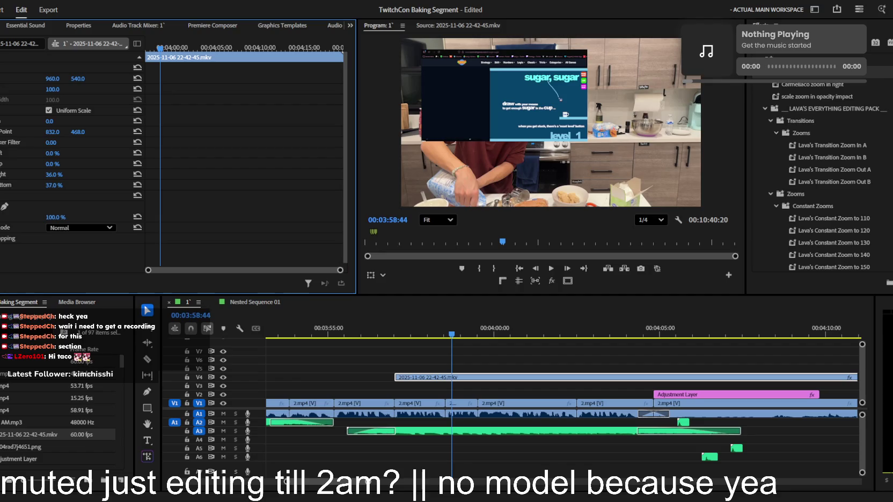
mouse_move(50, 153)
left_mouse_down()
mouse_move(64, 153)
mouse_move(59, 164)
left_mouse_up()
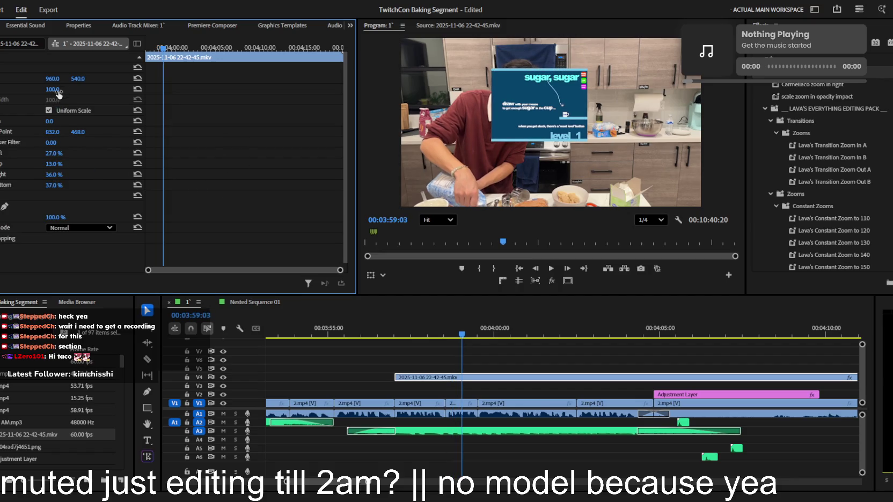
mouse_move(53, 89)
left_mouse_down()
mouse_move(61, 90)
mouse_move(57, 79)
mouse_move(107, 81)
left_mouse_up()
key("space")
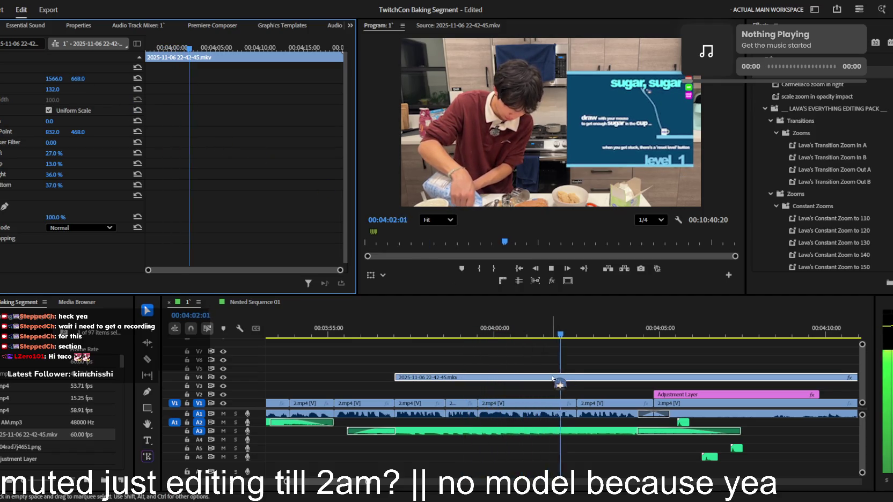
- Split the V4 overlay at about 04:04:44 and trim its end to the adjustment layer start
left_click(478, 329)
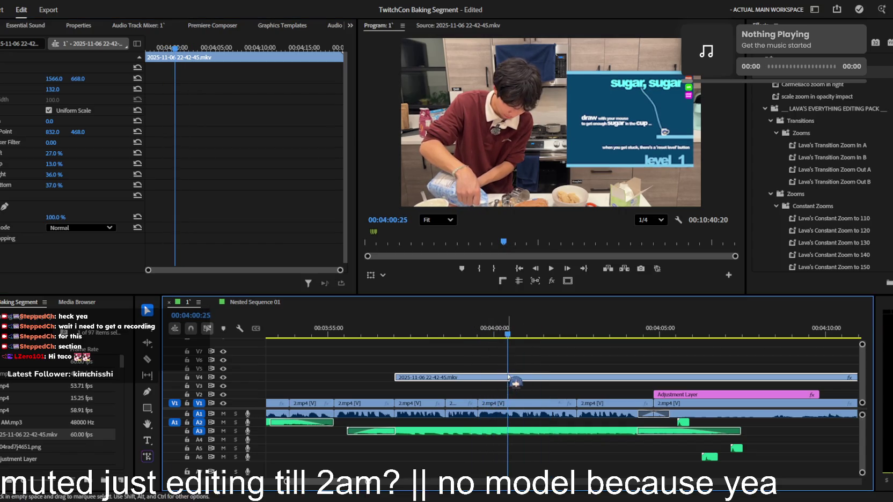
key("ctrl+k")
key("space")
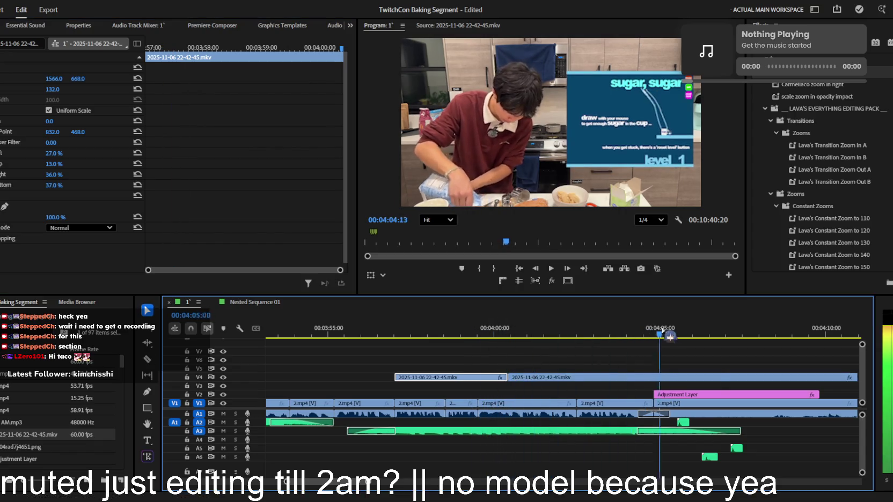
left_click_drag(528, 326, 652, 339)
key("ctrl+k")
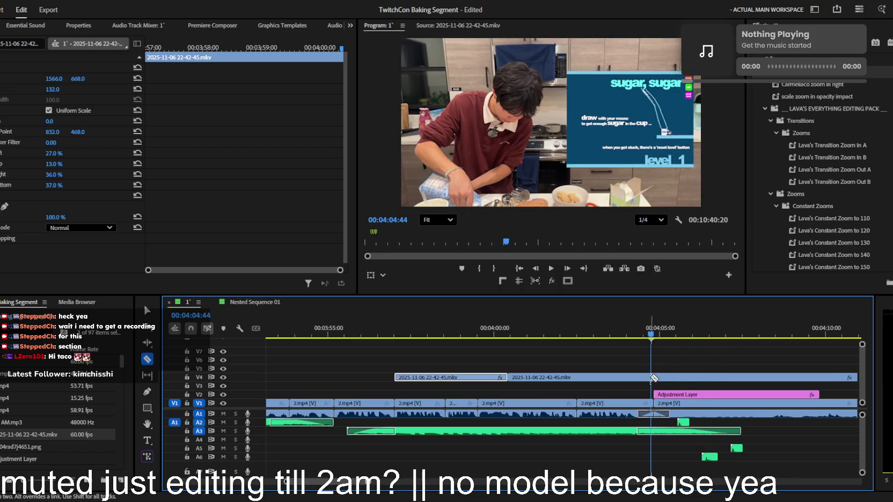
left_click(552, 378)
key("j")
key("j")
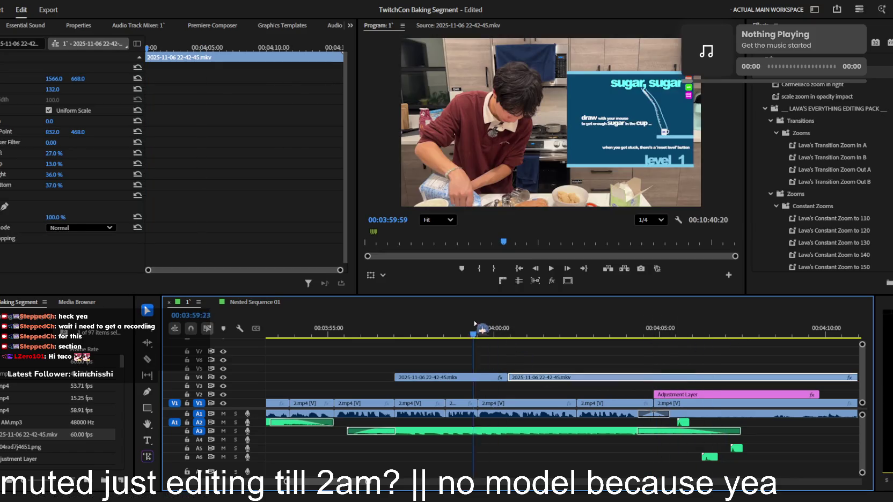
key("equal")
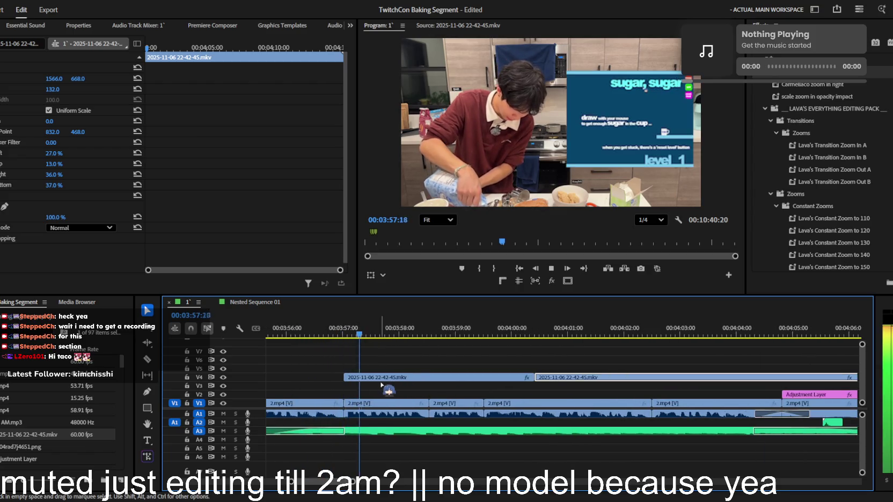
key("minus")
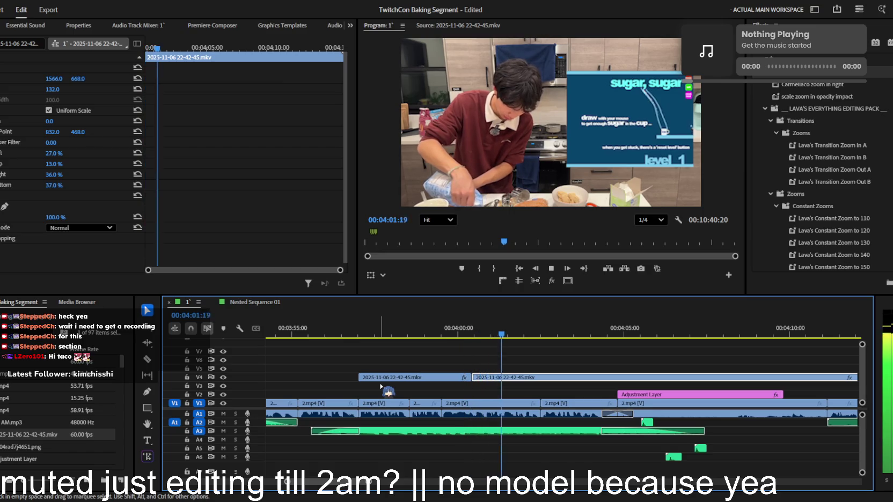
key("equal")
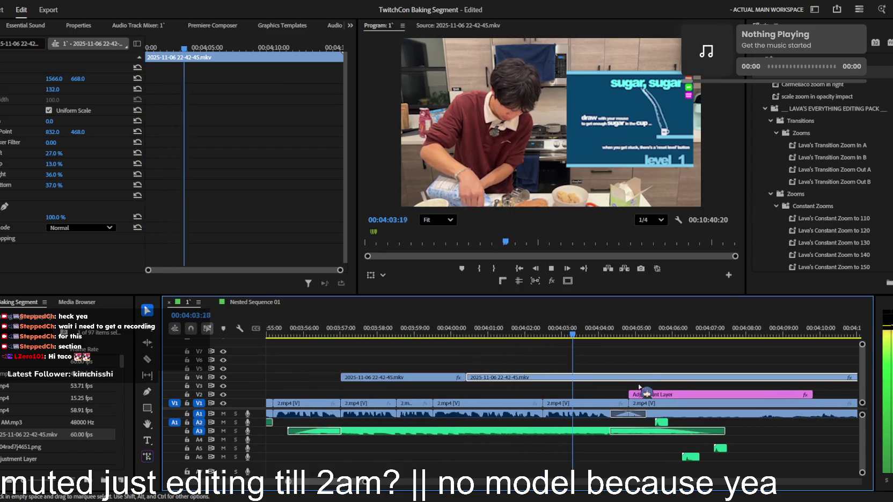
left_click_drag(857, 377, 627, 377)
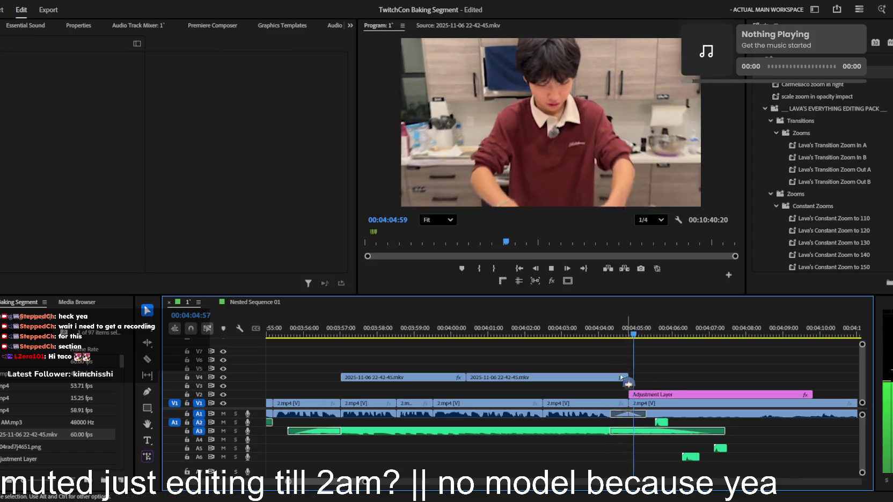
key("minus")
key("minus")
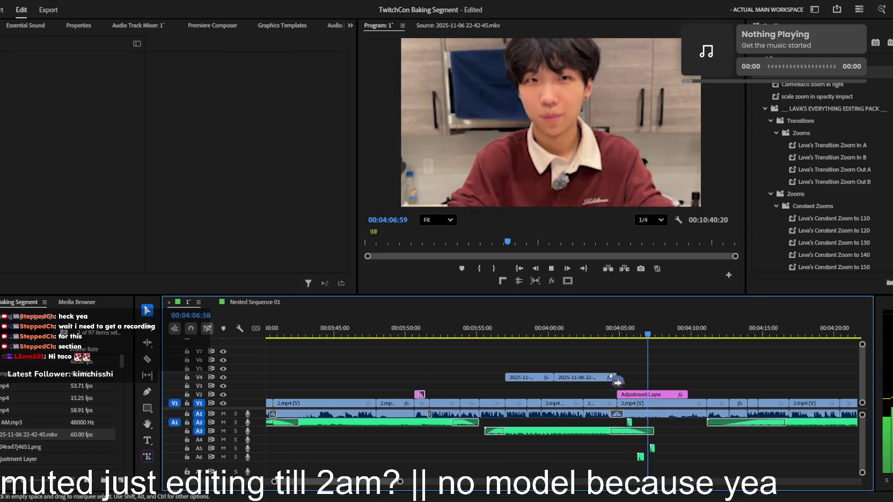
key("minus")
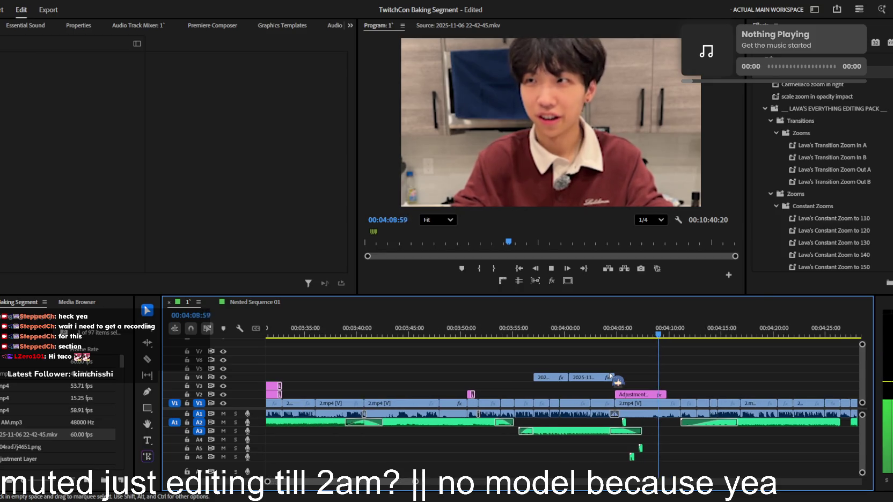
key("minus")
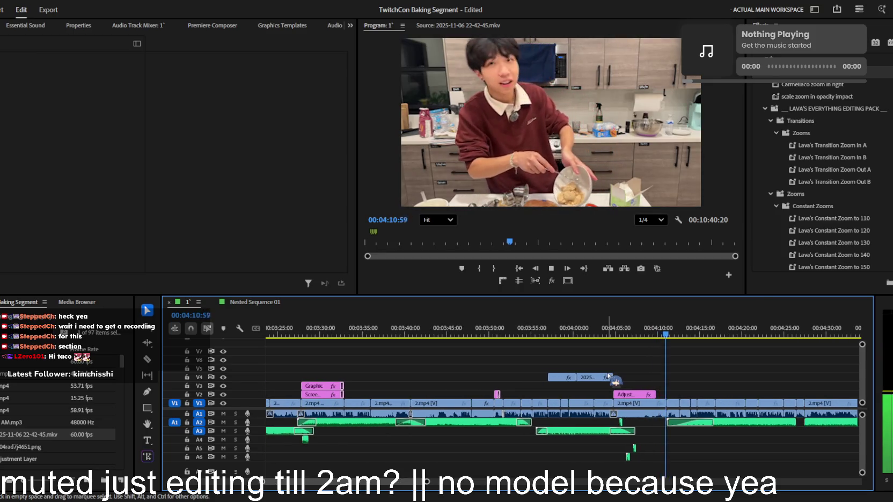
key("equal")
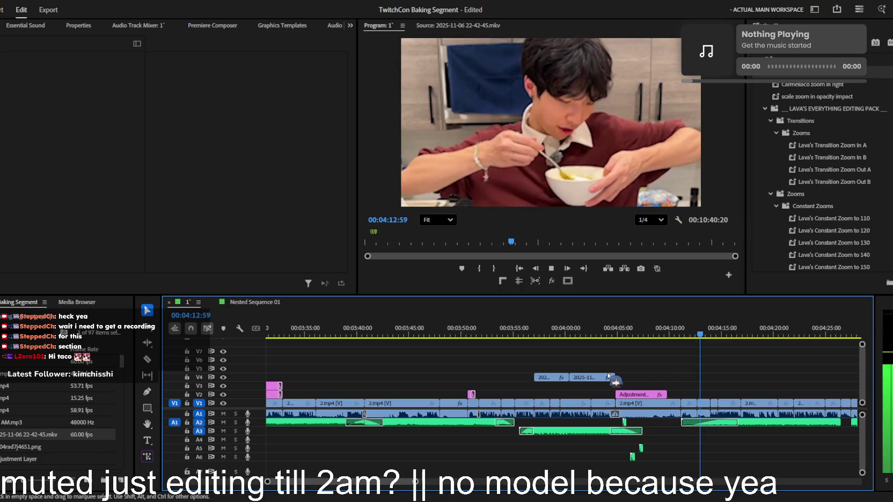
key("minus")
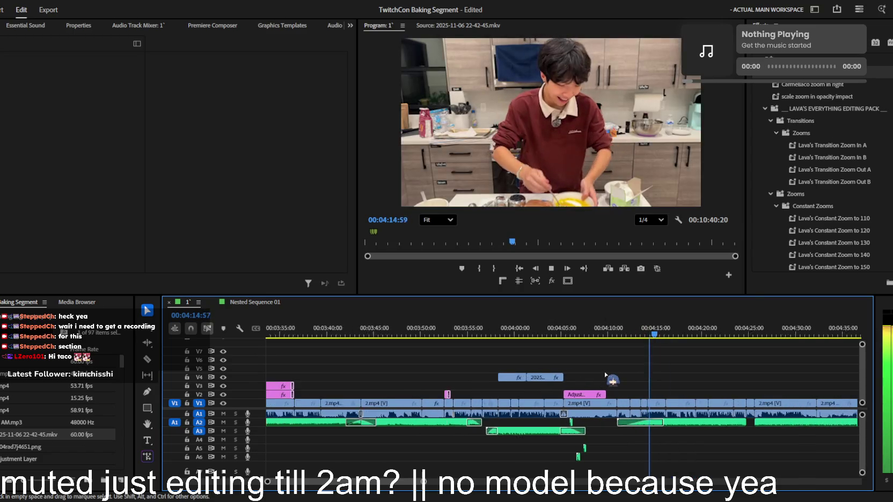
key("equal")
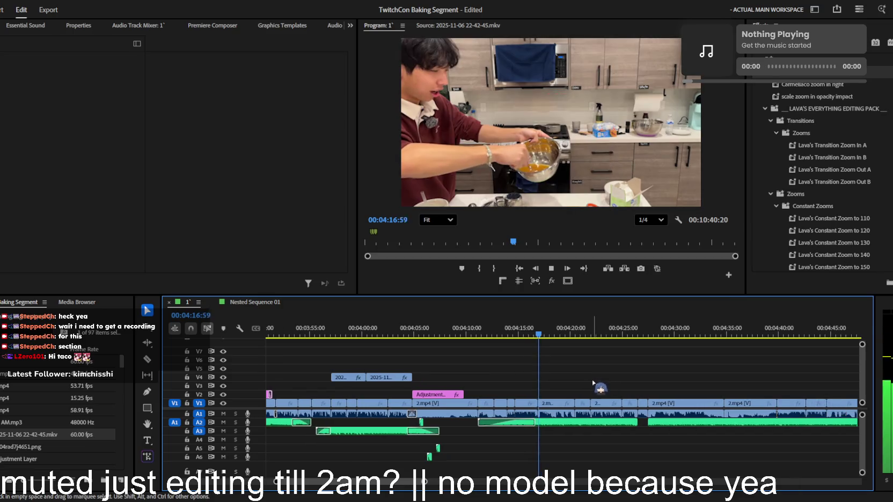
key("minus")
key("minus")
key("minus")
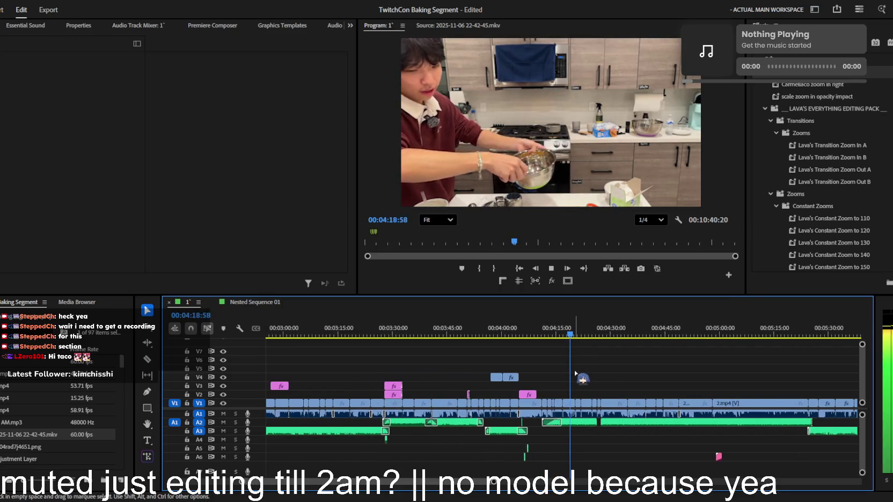
key("minus")
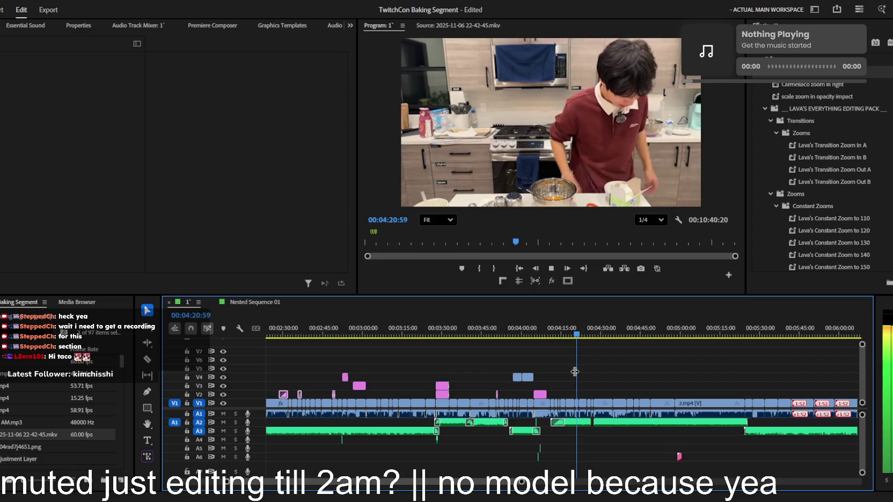
key("equal")
key("equal")
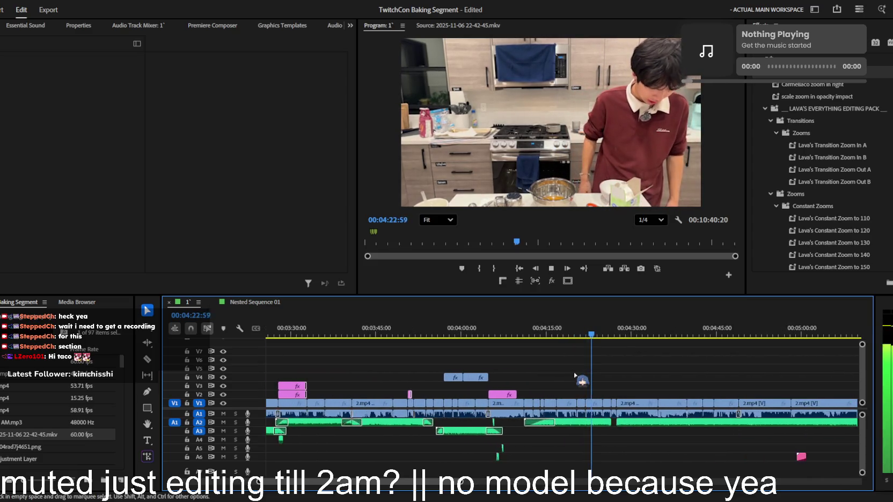
scroll(574, 375, "up", 1)
scroll(574, 376, "up", 1)
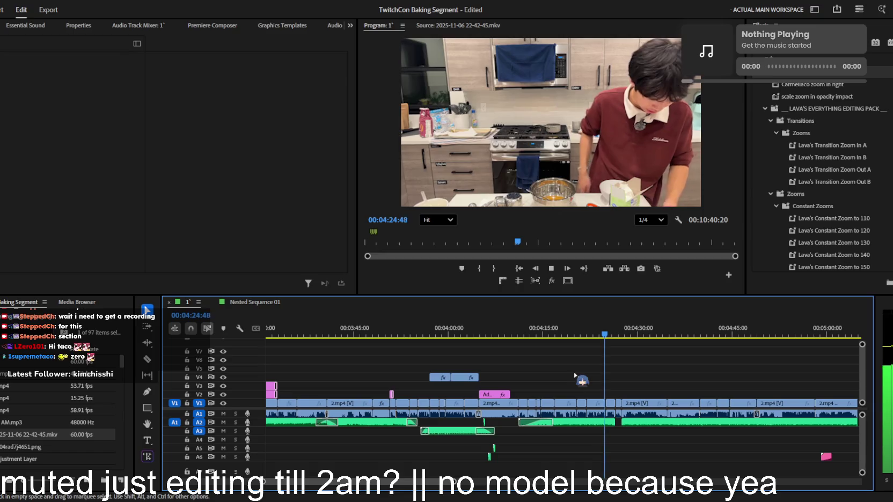
left_click_drag(518, 335, 407, 337)
scroll(475, 337, "up", 1)
scroll(406, 337, "up", 1)
key("space")
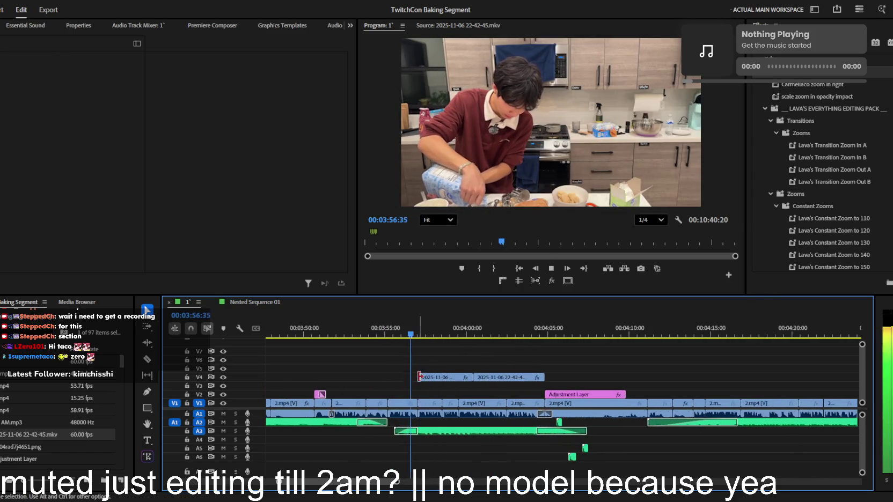
- Select both screenshot clips on V4 and nest them as Nested Sequence 04
key("space")
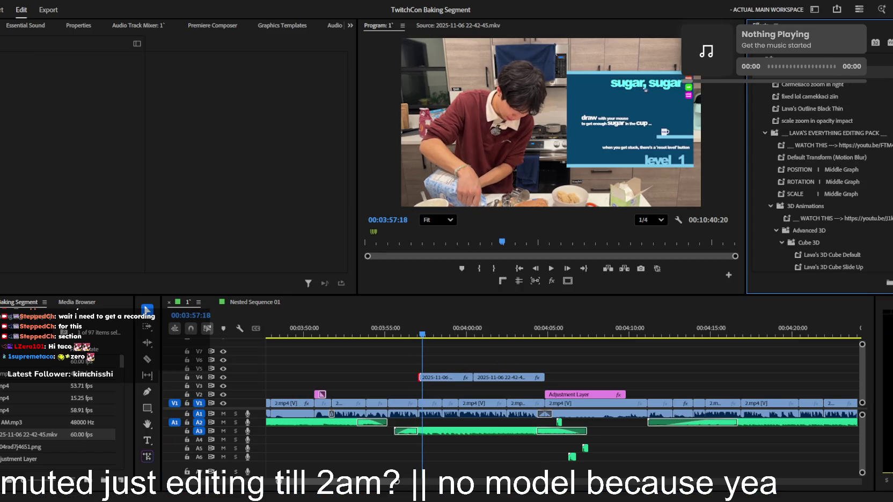
key("BackSpace")
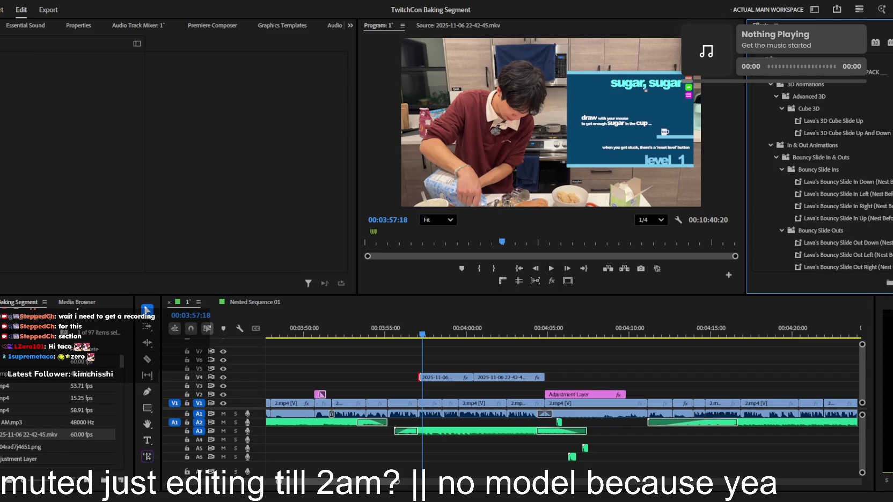
scroll(875, 203, "down", 3)
scroll(865, 230, "down", 4)
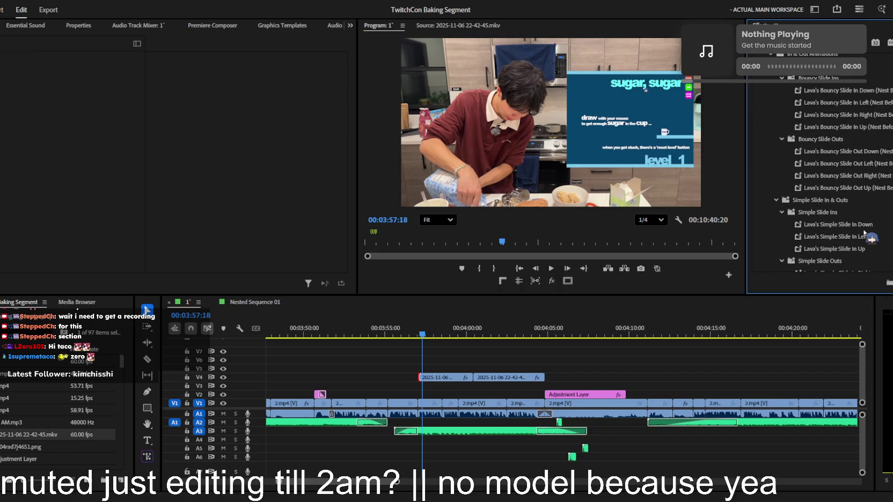
left_click(434, 377)
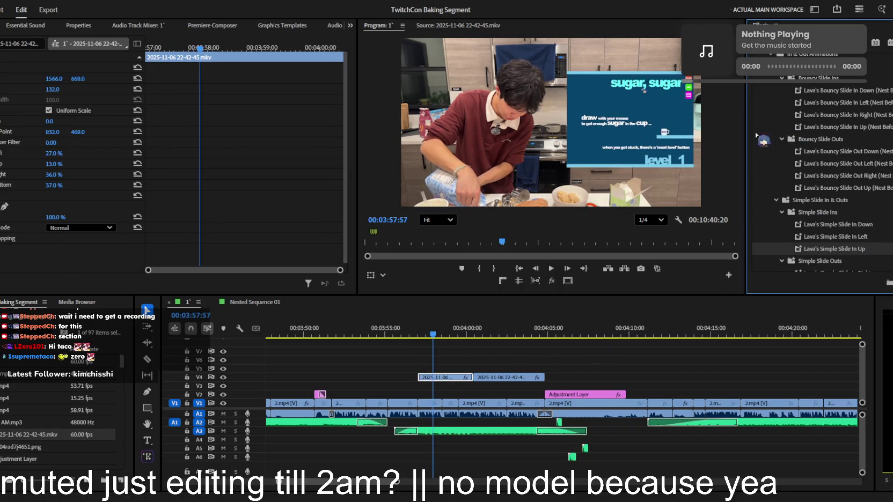
left_click(483, 368)
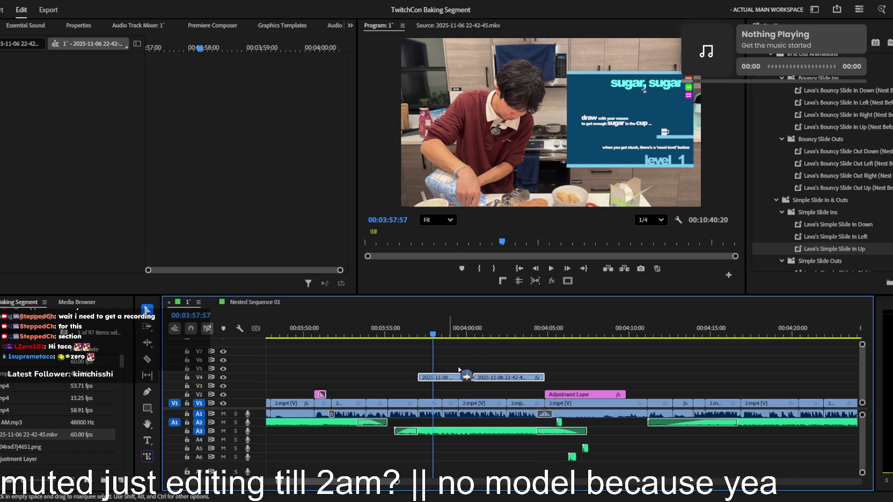
key("Return")
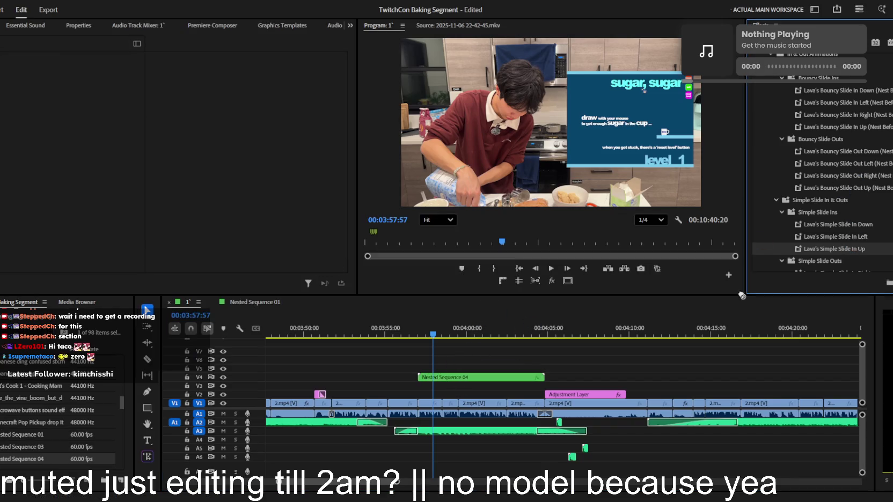
- Apply Lava's Simple Slide Out Down to Nested Sequence 04 as its exit
left_click(451, 378)
key("space")
left_click(430, 337)
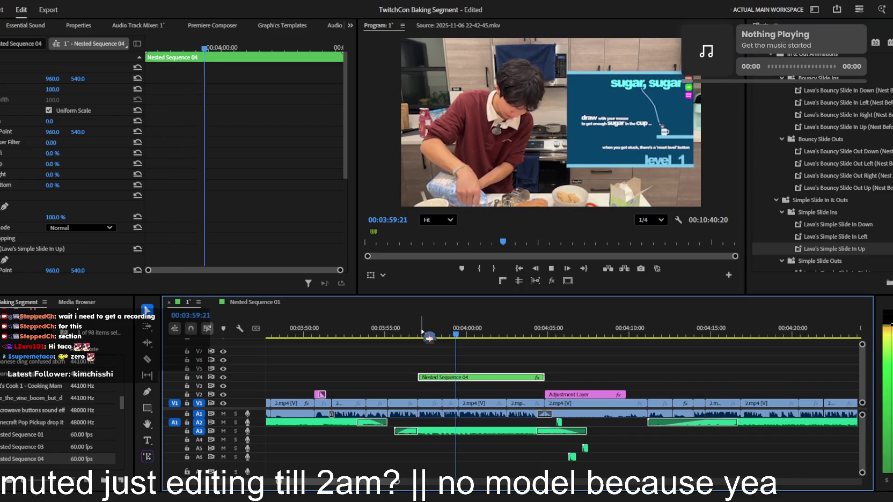
scroll(889, 198, "down", 3)
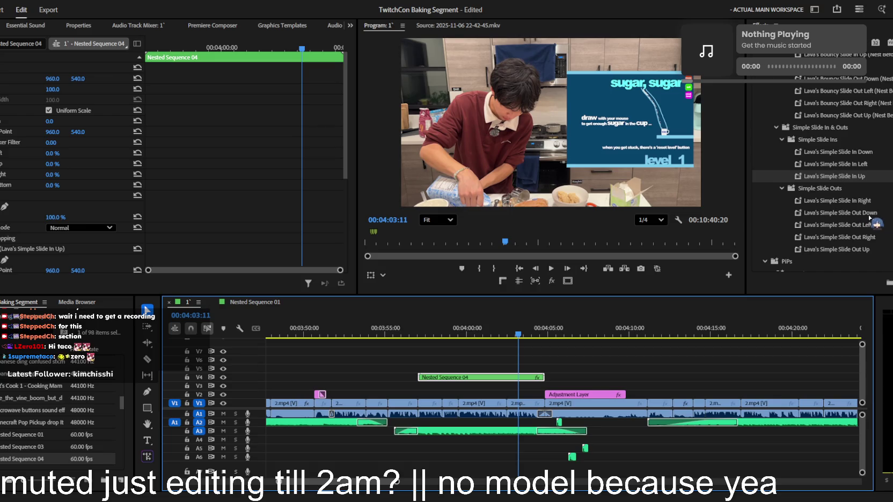
left_click_drag(868, 217, 724, 328)
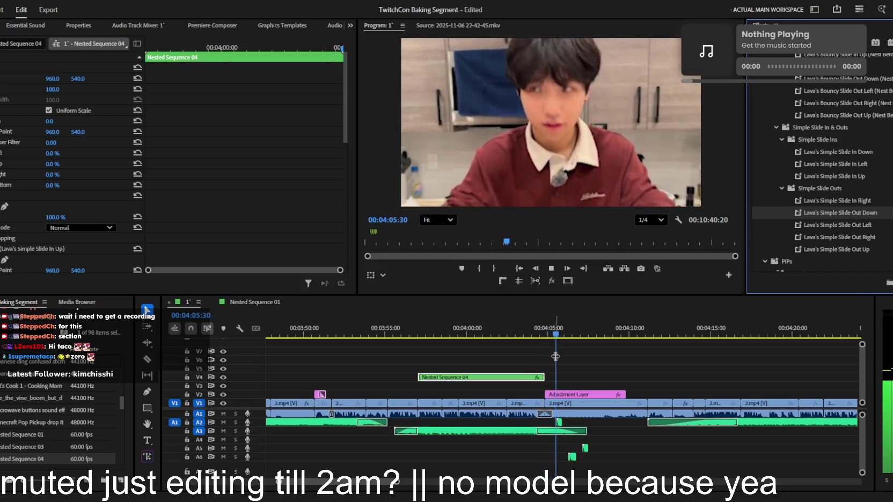
left_click(578, 395)
- Steepen the easing on the Adjustment Layer's Scale keyframe for a sharper zoom to 185
left_click(174, 160)
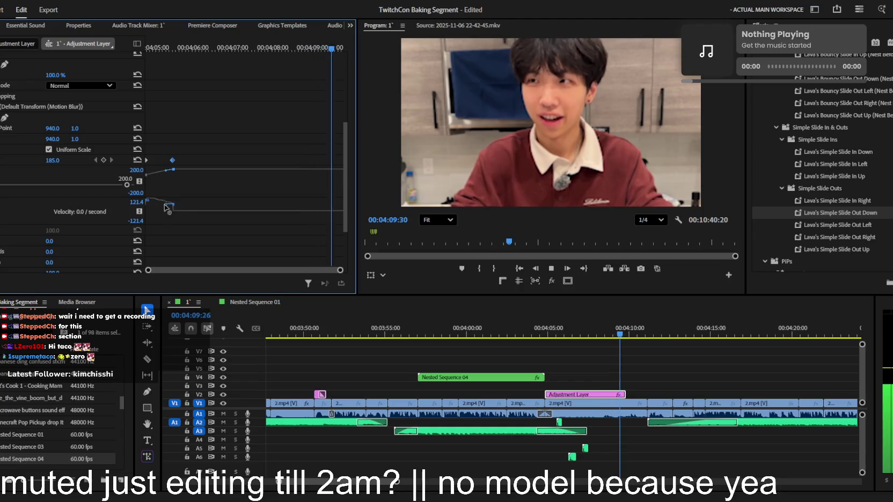
left_click_drag(164, 204, 150, 210)
key("space")
key("space")
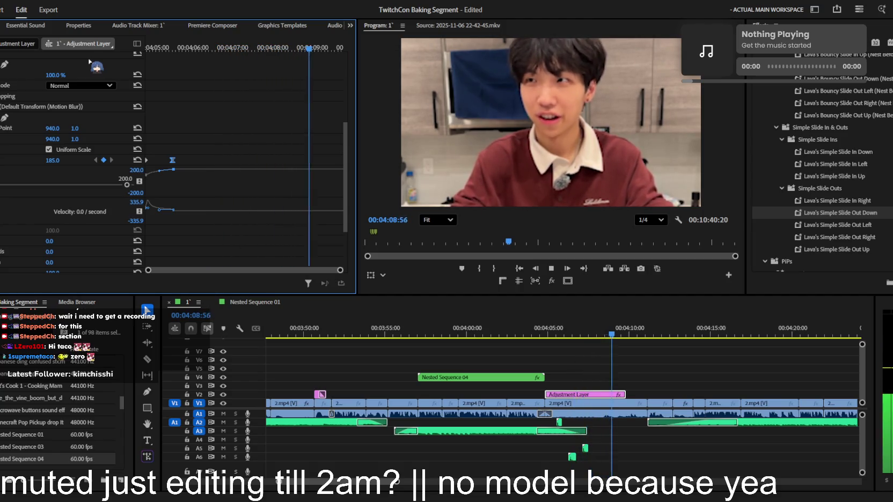
left_click(661, 394)
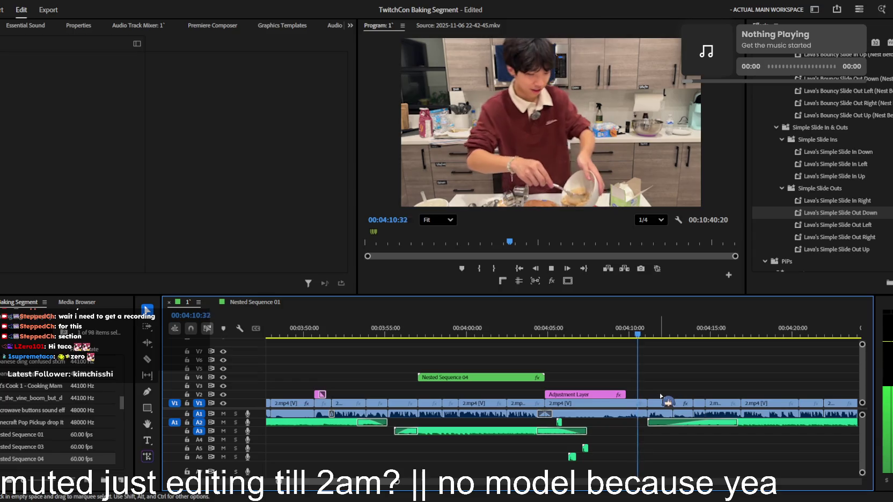
- Save the project and split the 2.mp4 clip on V1 near 03:45
key("minus")
key("ctrl+s")
key("minus")
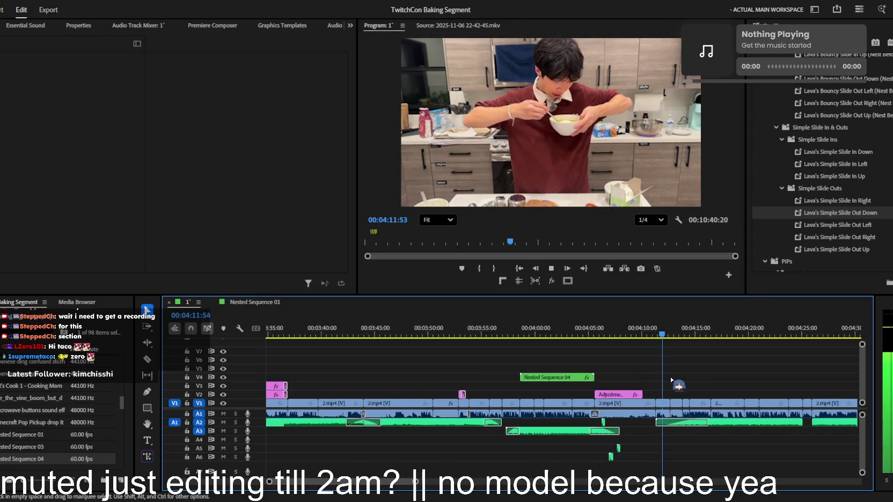
key("minus")
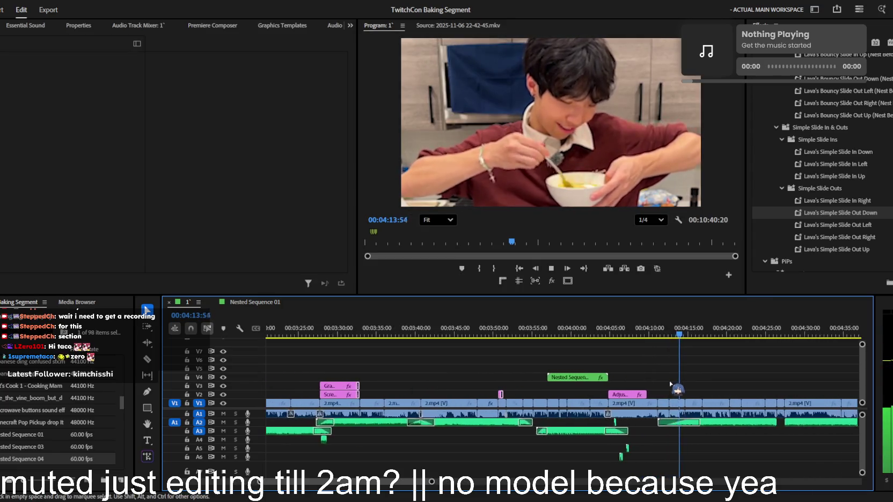
left_click_drag(596, 328, 499, 329)
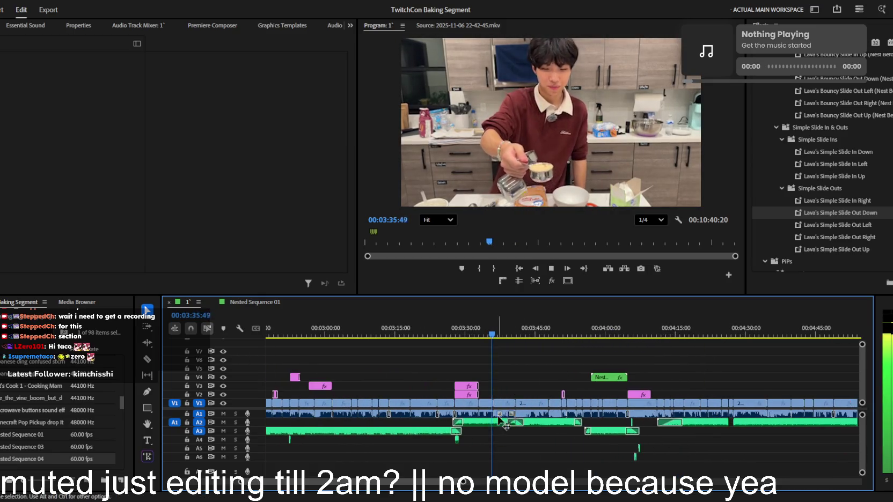
key("equal")
key("equal")
key("equal")
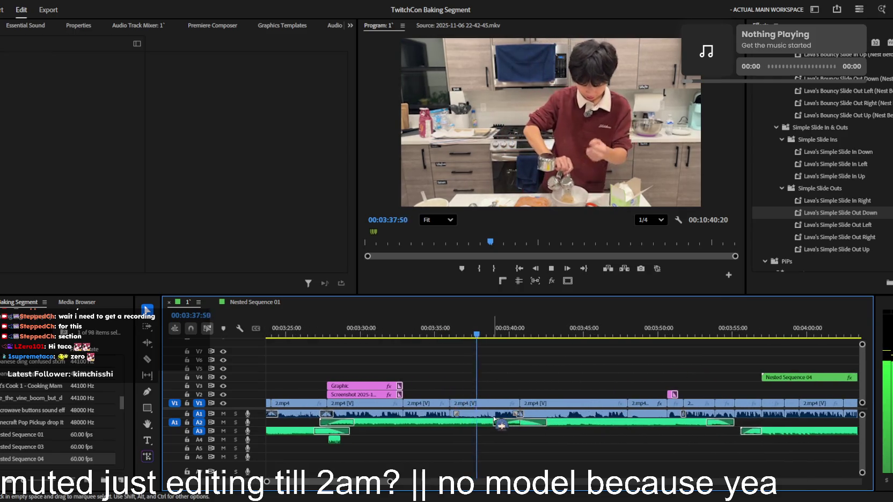
key("minus")
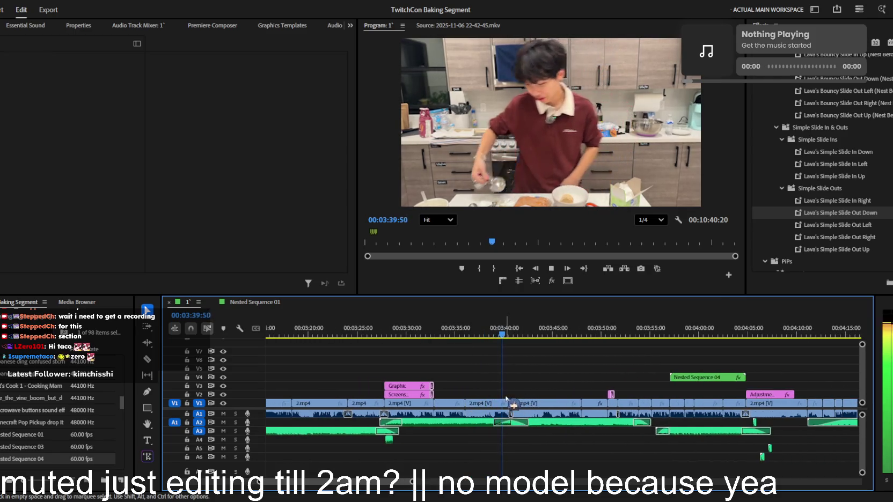
key("equal")
key("minus")
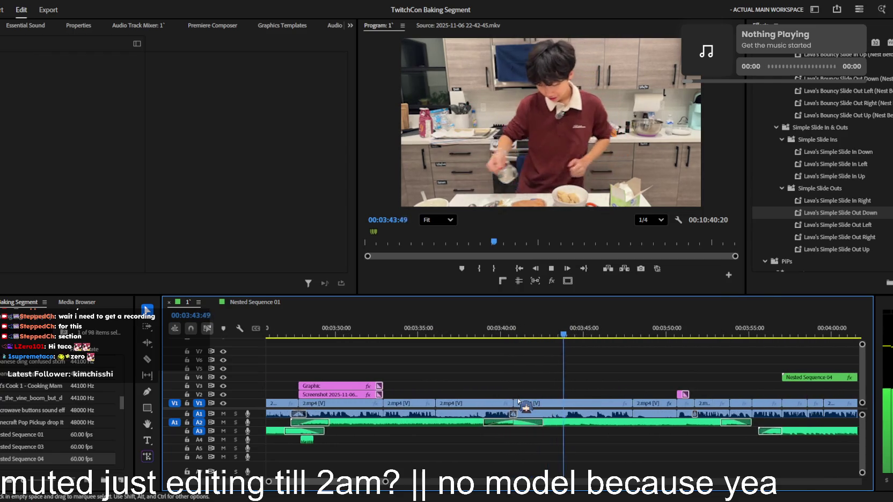
key("equal")
key("equal")
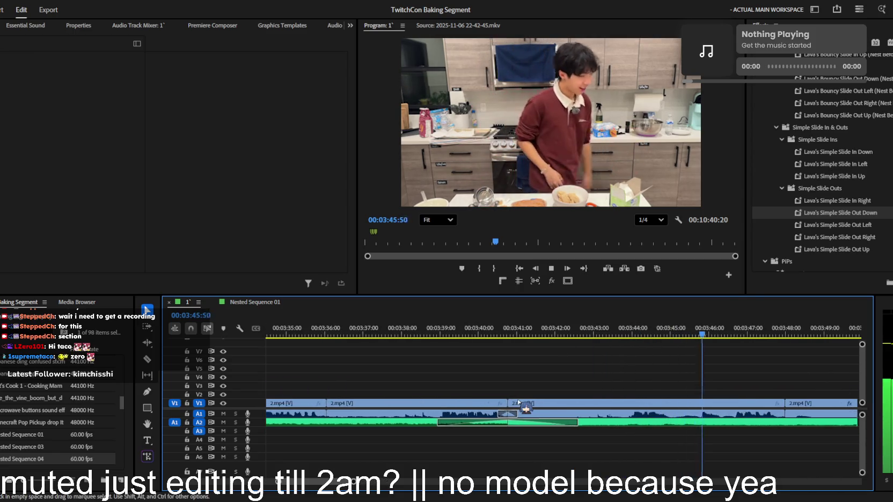
key("j")
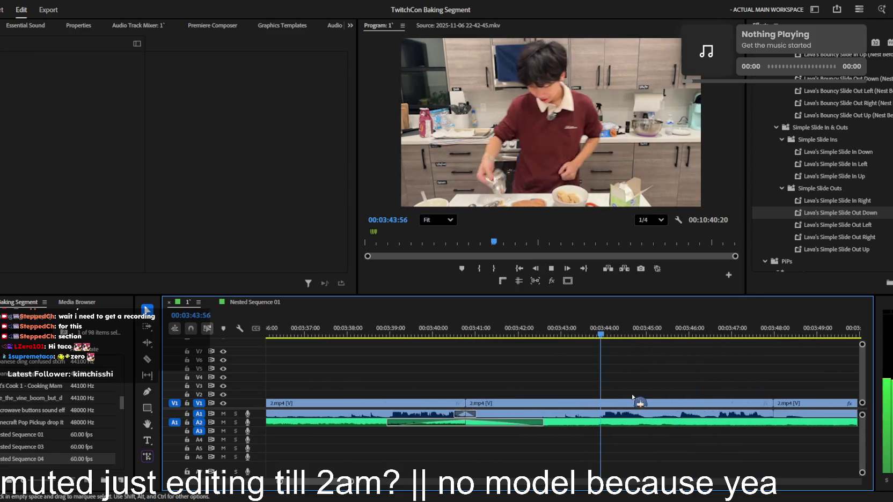
key("ctrl+k")
key("space")
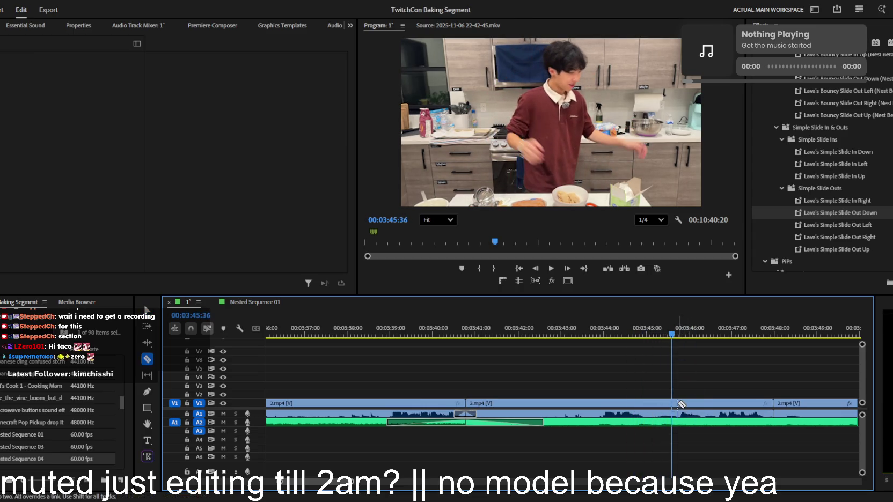
- Cut the kitchen clip at about 03:45:36 and play back to check it
left_click(679, 404)
key("v")
key("space")
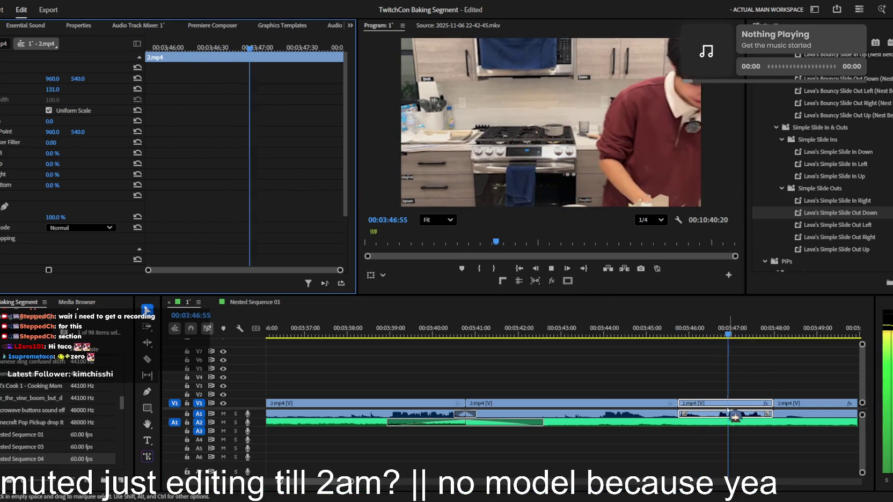
key("space")
key("c")
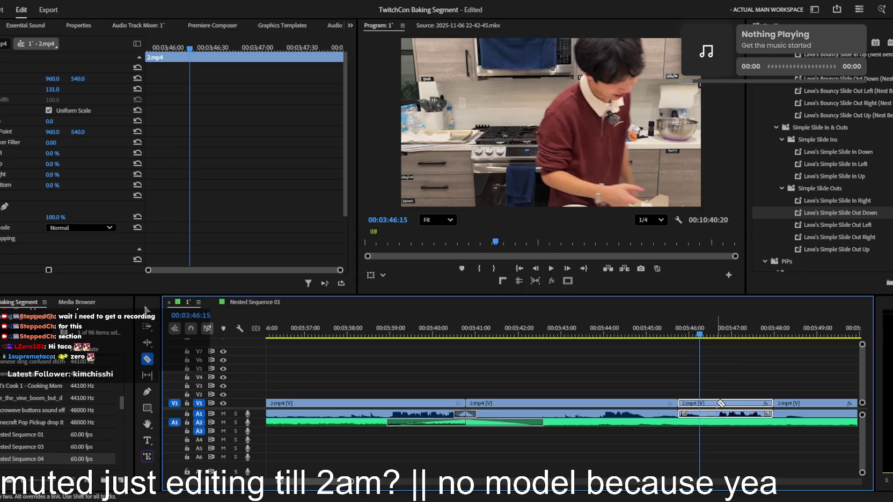
- Split the clip again at 03:46:50 and punch that piece in to scale 192 at 142, 744
left_click(718, 404)
key("v")
key("space")
key("space")
mouse_move(52, 79)
left_mouse_down()
mouse_move(21, 79)
mouse_move(86, 89)
mouse_move(77, 79)
left_mouse_up()
key("space")
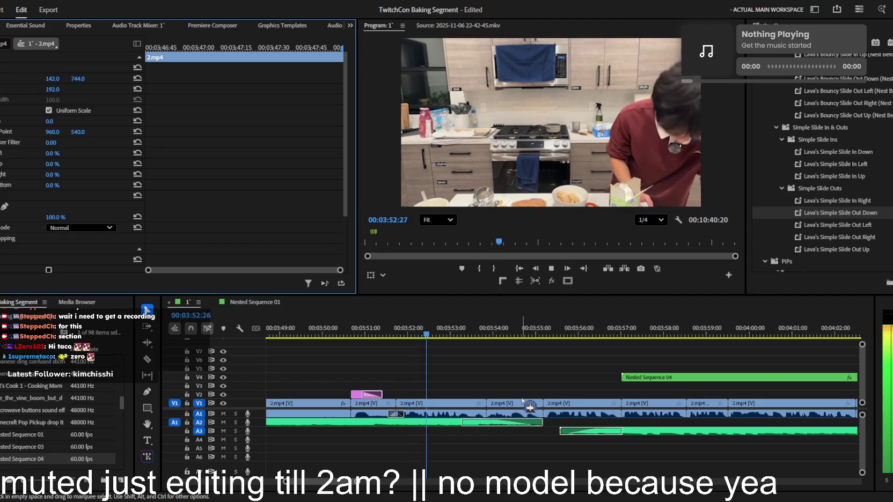
key("minus")
key("minus")
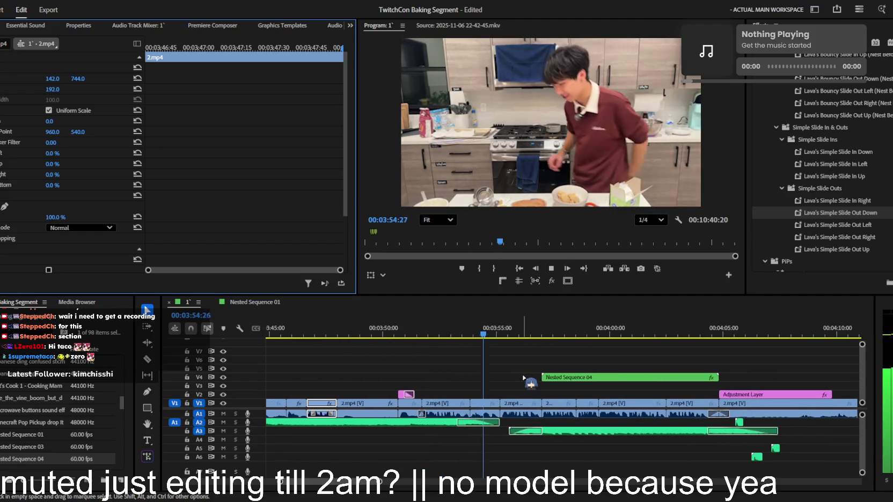
key("minus")
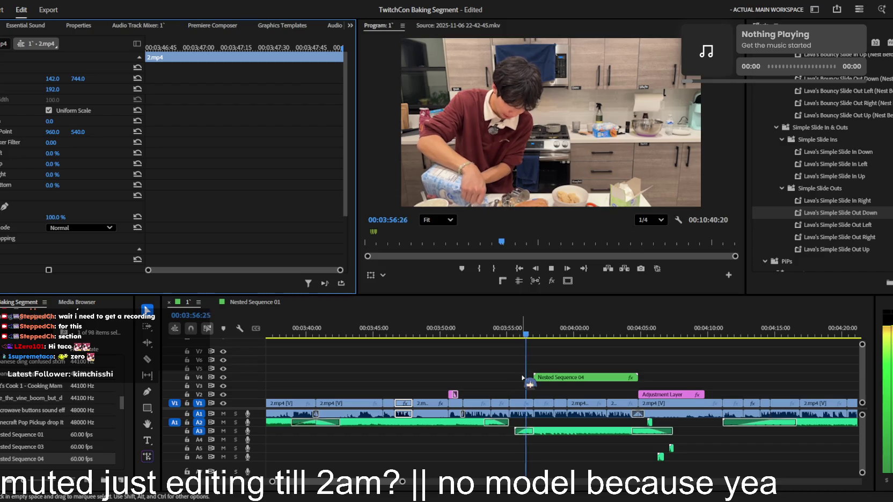
key("equal")
key("equal")
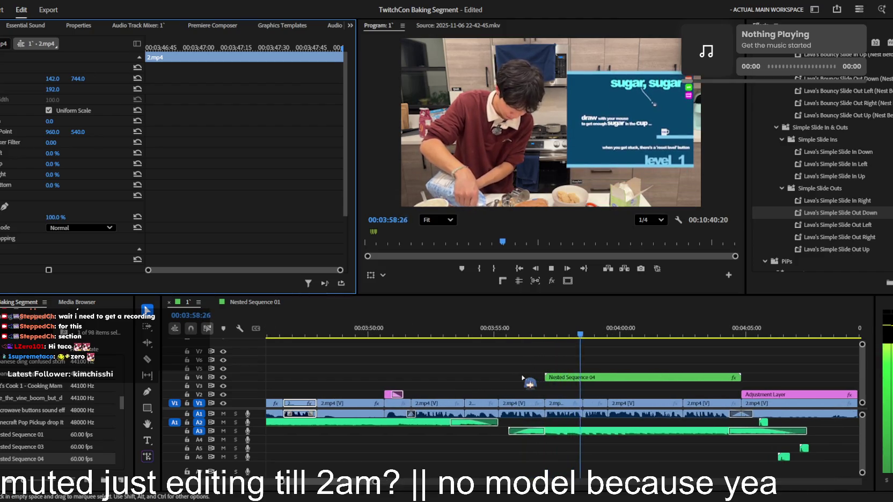
key("equal")
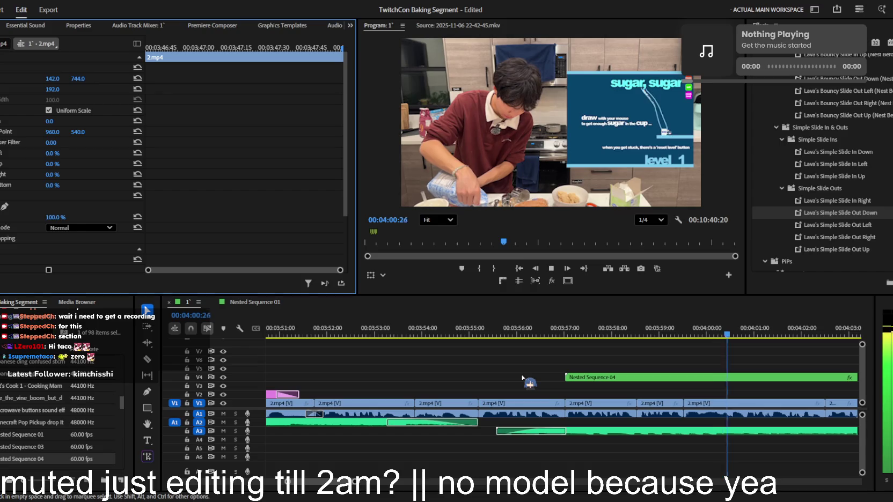
key("equal")
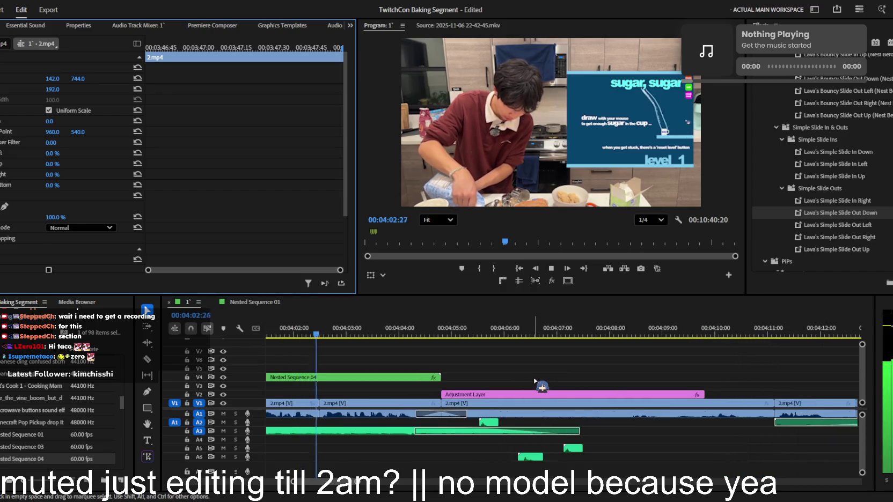
key("minus")
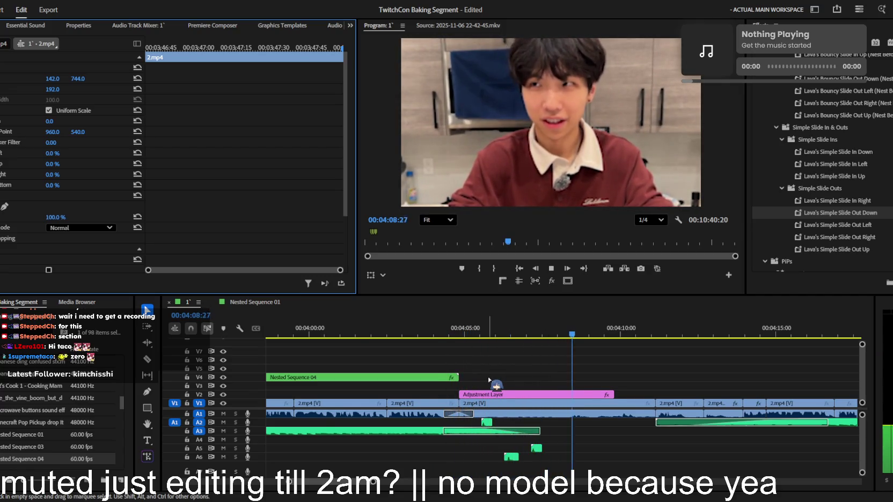
key("minus")
key("minus")
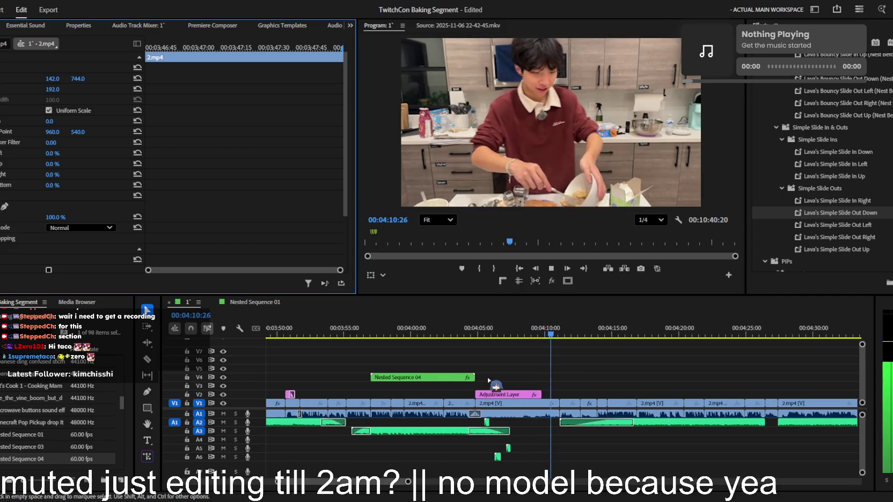
key("equal")
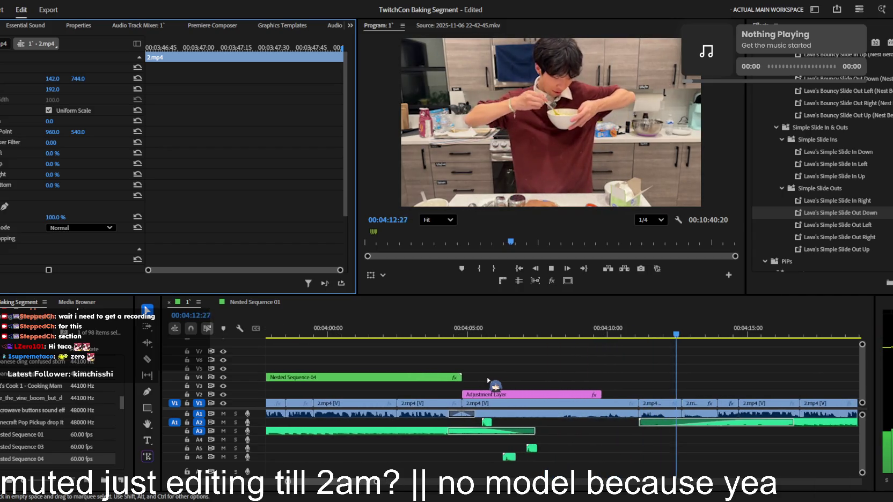
key("minus")
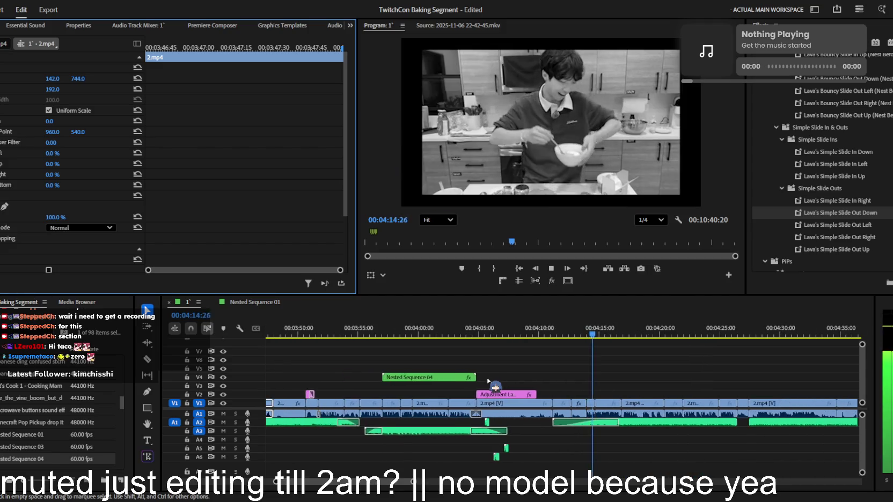
key("minus")
key("minus")
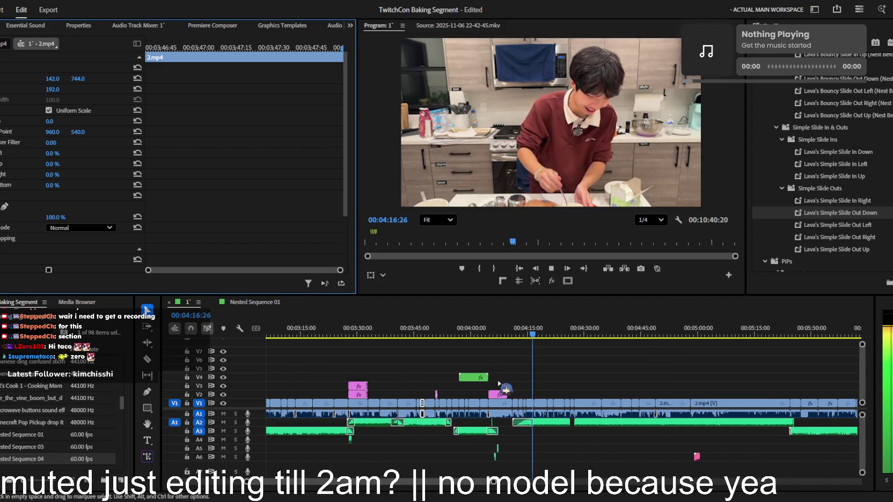
key("minus")
key("minus")
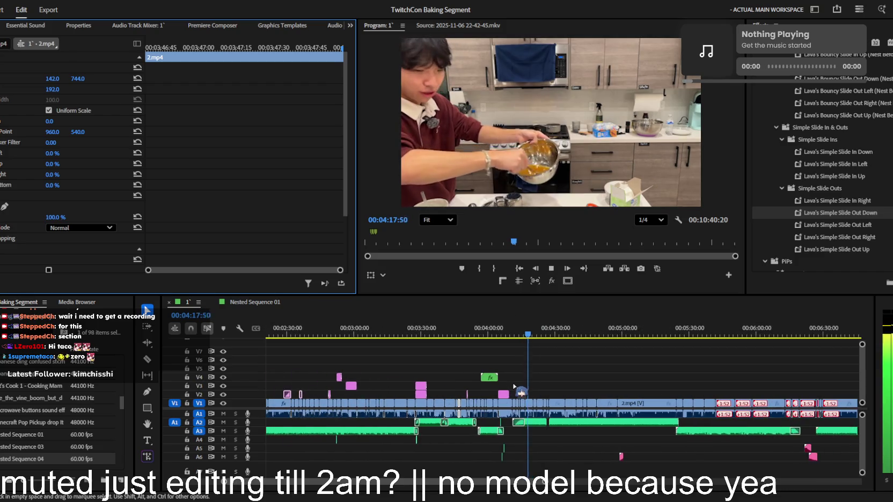
key("minus")
key("equal")
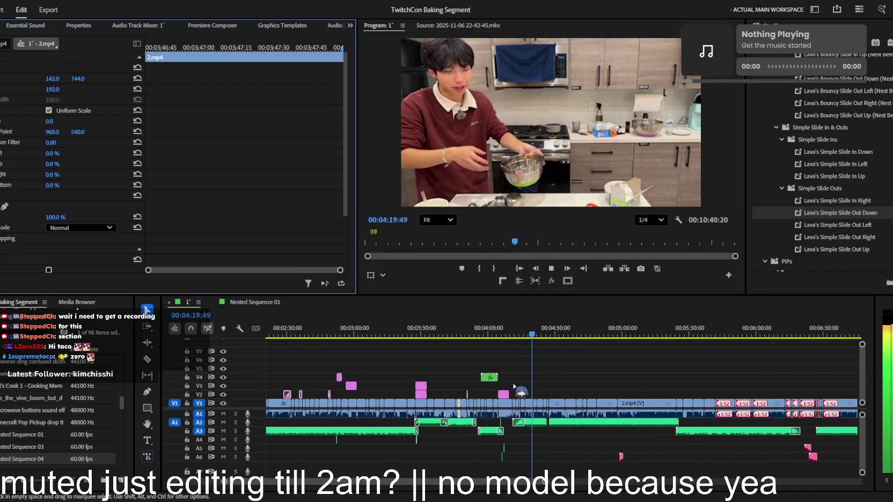
key("equal")
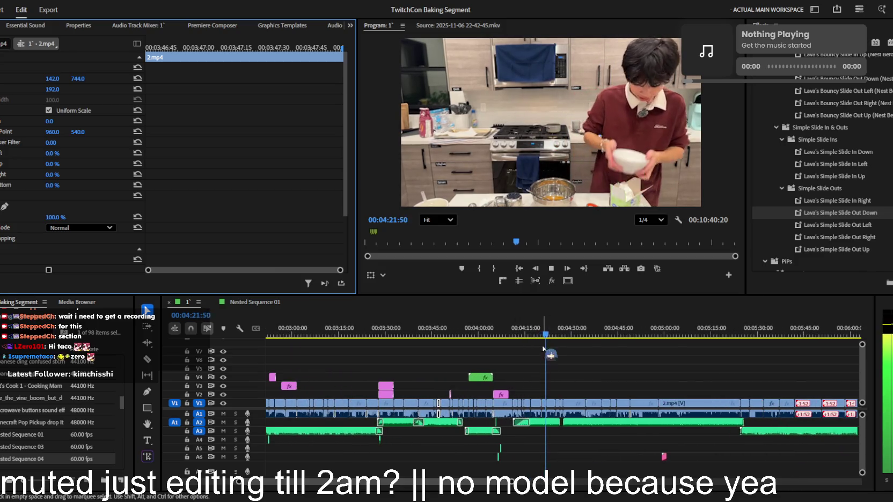
left_click(524, 336)
- Scrub back to the brown-sugar recipe screenshot near 03:31 and select its clip on V2
mouse_move(525, 337)
left_mouse_down()
mouse_move(359, 337)
mouse_move(390, 337)
left_mouse_up()
key("space")
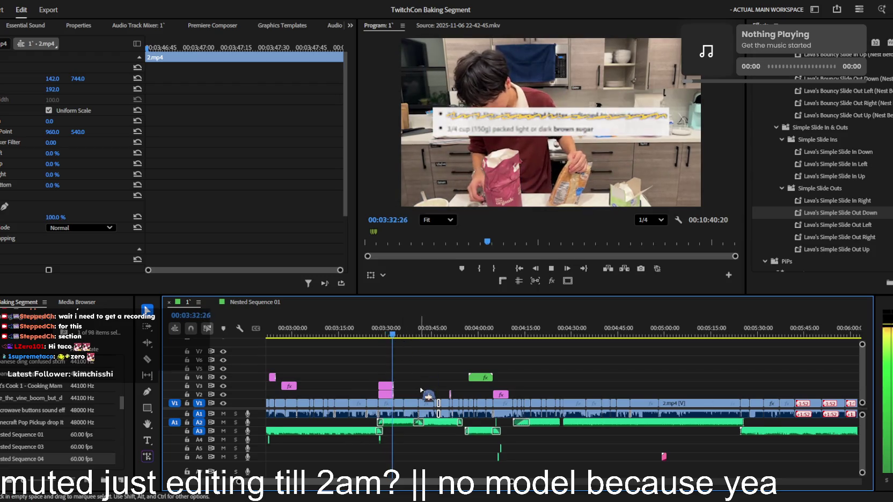
key("equal")
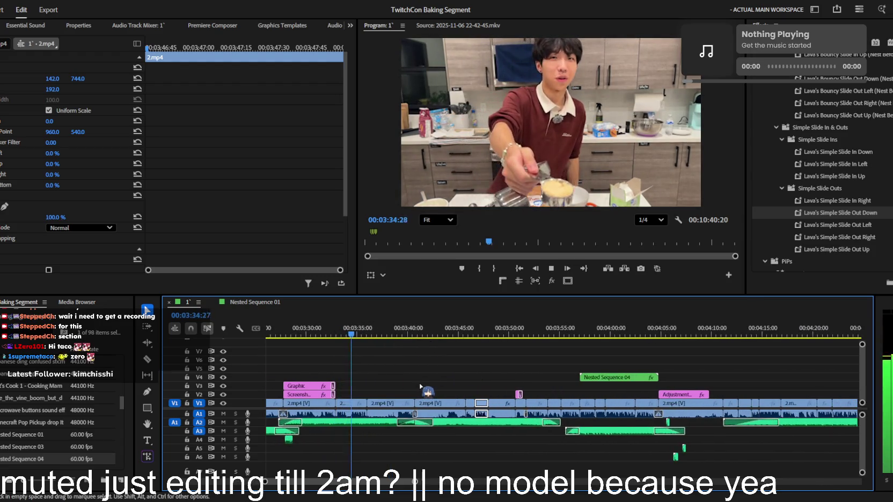
scroll(421, 386, "down", 1)
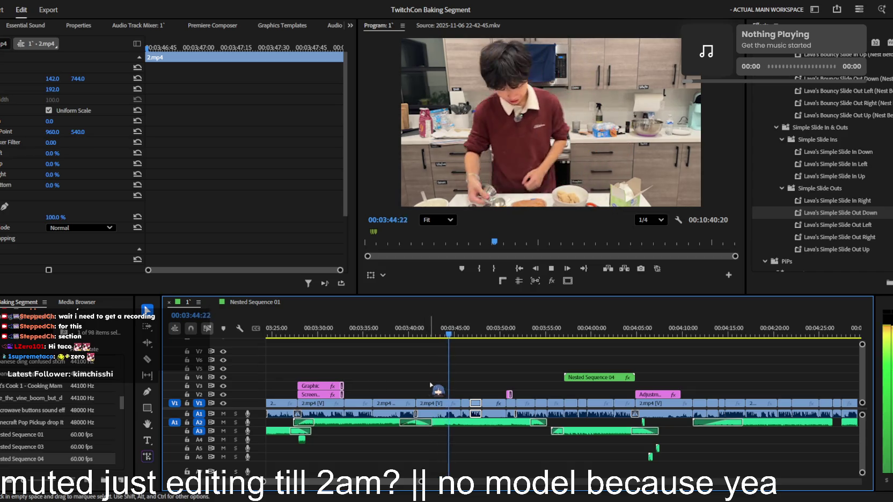
scroll(432, 385, "down", 2)
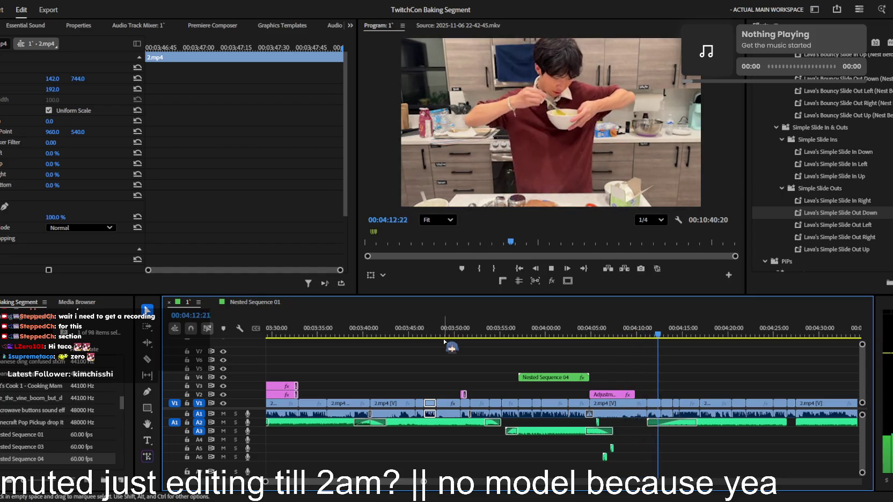
key("minus")
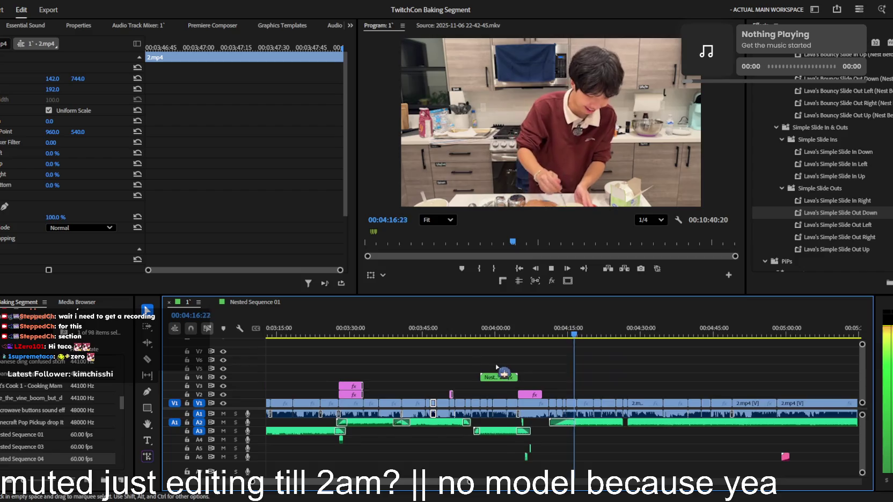
key("equal")
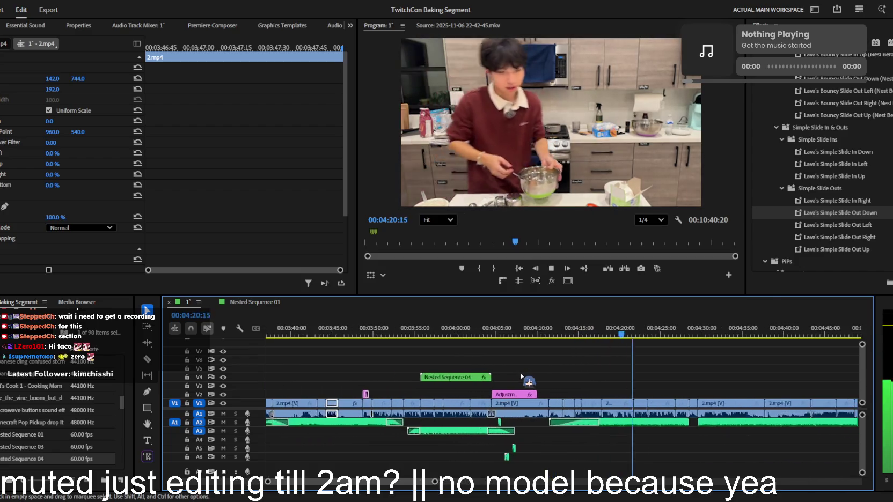
left_click(402, 334)
mouse_move(410, 339)
left_mouse_down()
mouse_move(254, 364)
mouse_move(358, 341)
left_mouse_up()
left_click(358, 394)
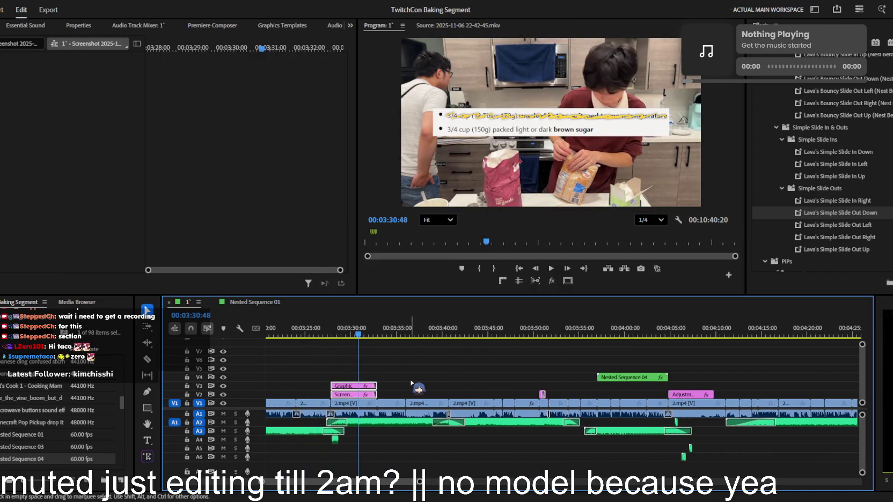
- Move the recipe overlay's Graphic and Screenshot clips on V2/V3 slightly earlier
key("minus")
key("minus")
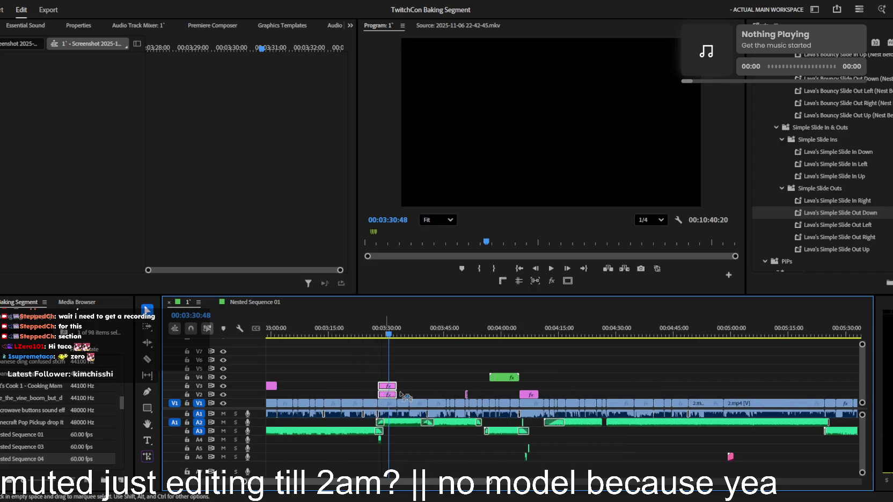
key("space")
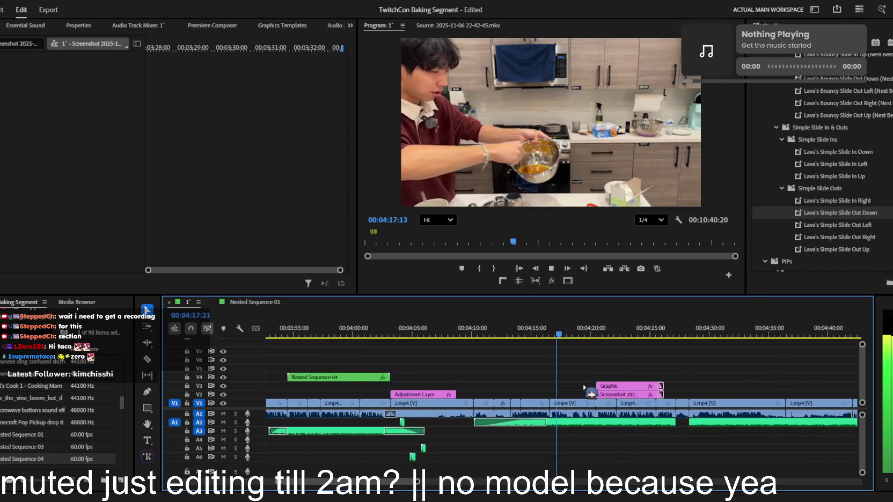
key("equal")
left_click(451, 334)
key("equal")
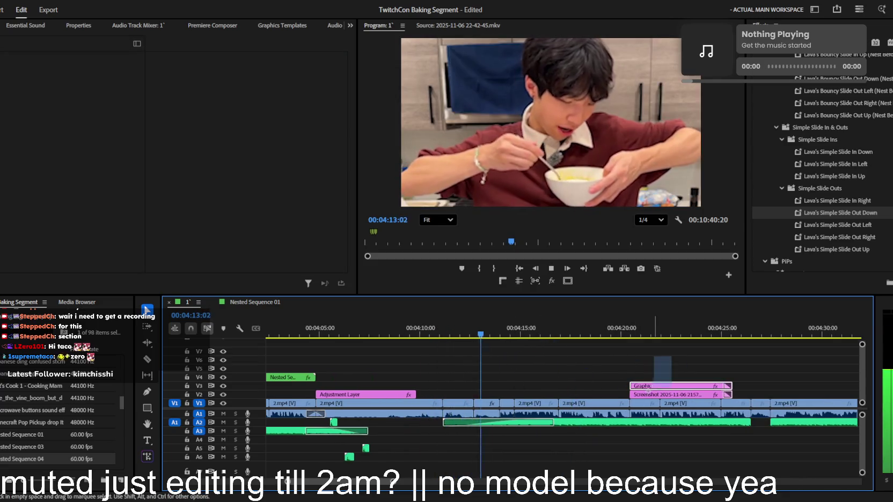
key("equal")
left_click_drag(693, 398, 572, 398)
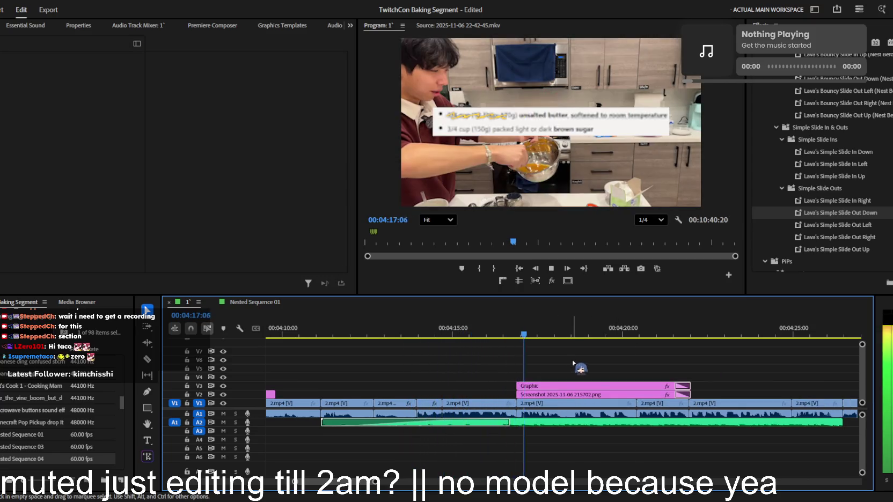
key("minus")
key("space")
- Duplicate the Graphic highlight onto V4, positioned at 960, 629 over the recipe screenshot
left_click(572, 386)
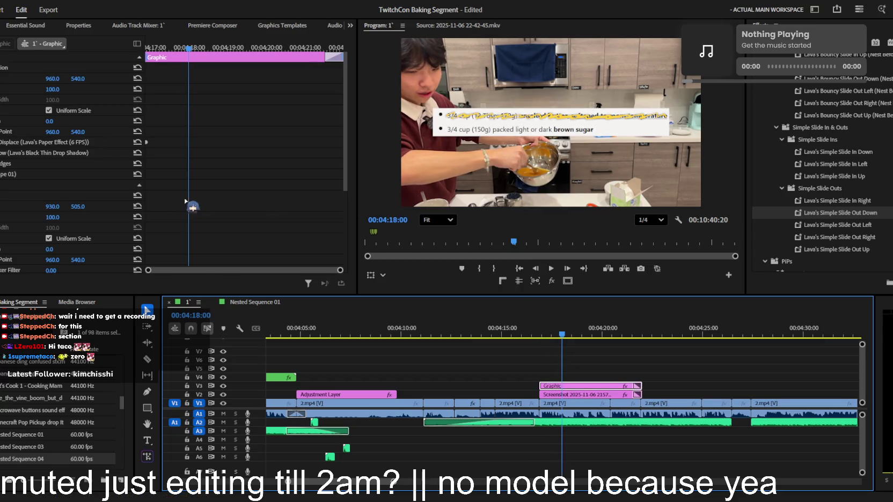
left_click(27, 172)
left_click_drag(568, 384, 567, 377)
left_click(5, 177)
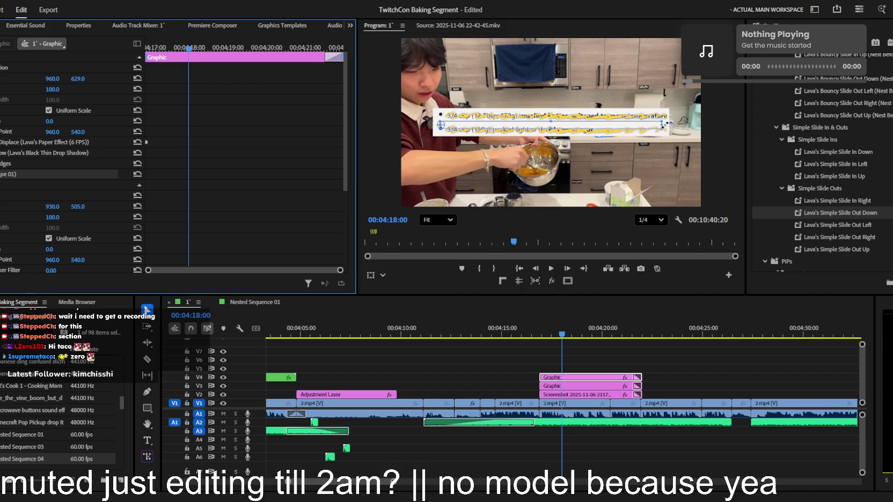
- Narrow the copied scribble highlight box slightly
left_click_drag(665, 124, 655, 125)
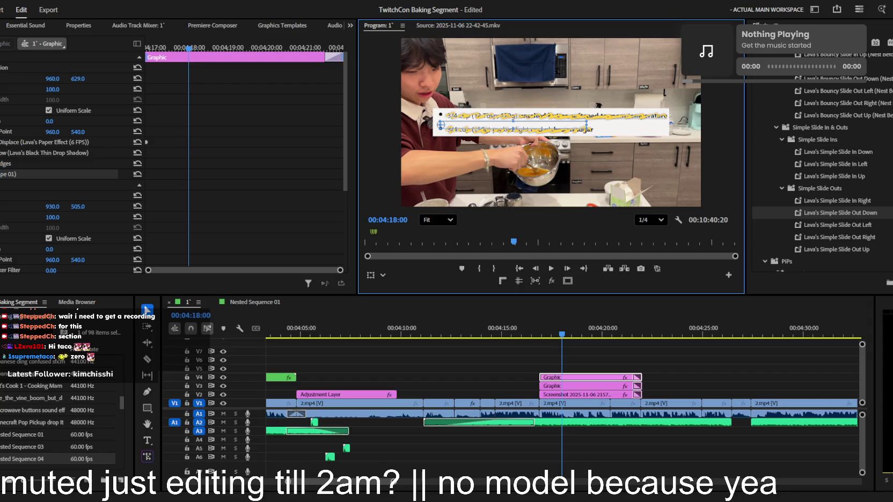
scroll(61, 214, "down", 2)
scroll(60, 213, "down", 3)
mouse_move(182, 58)
left_mouse_down()
mouse_move(133, 49)
mouse_move(178, 50)
left_mouse_up()
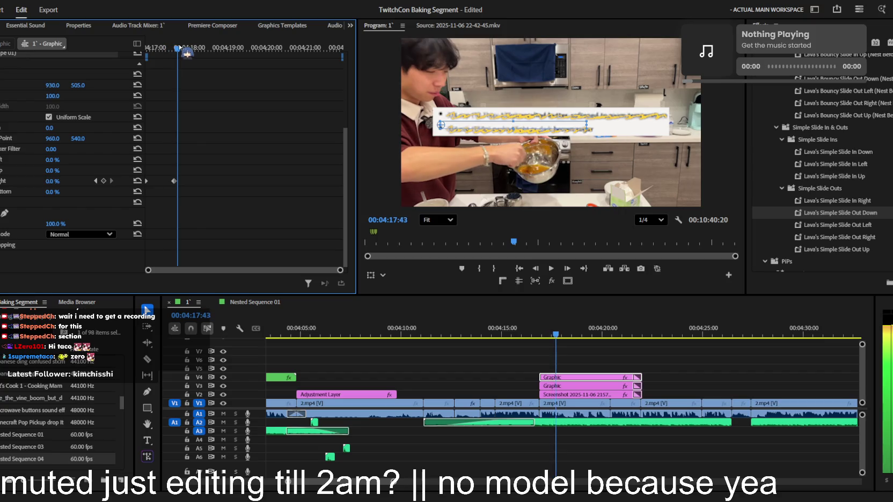
- Inspect the blurred Graphic overlay's Crop/Opacity settings and move playback to its start at 04:16:53
left_click(555, 385)
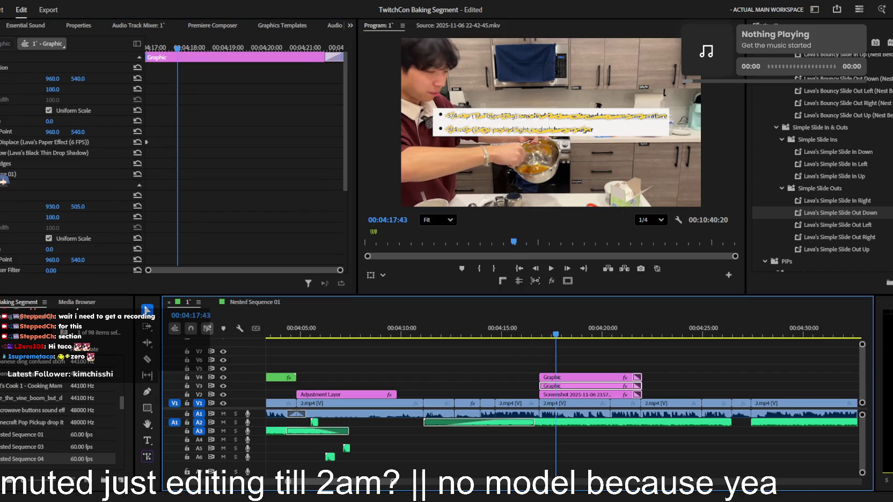
scroll(3, 179, "down", 3)
scroll(3, 180, "down", 2)
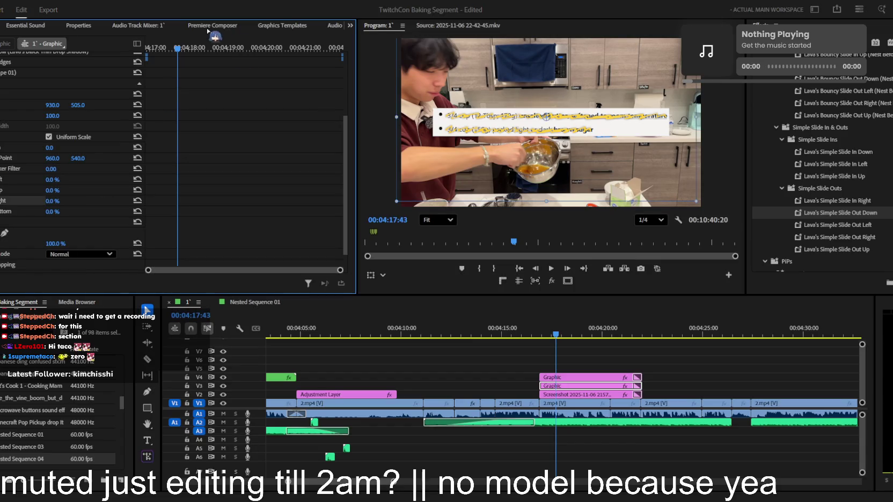
left_click_drag(177, 49, 180, 43)
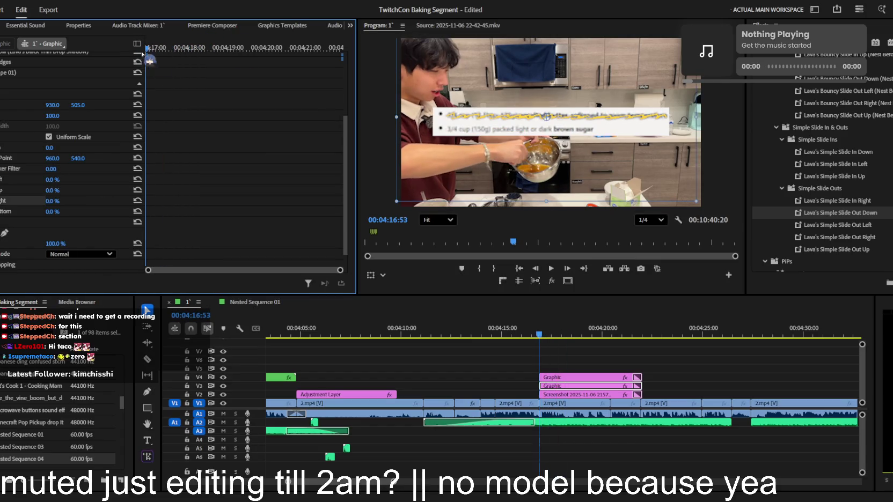
left_click(528, 361)
- Duplicate the EraserErase sound effect and place it under the recipe overlay's start
left_click(372, 354)
scroll(418, 387, "up", 1)
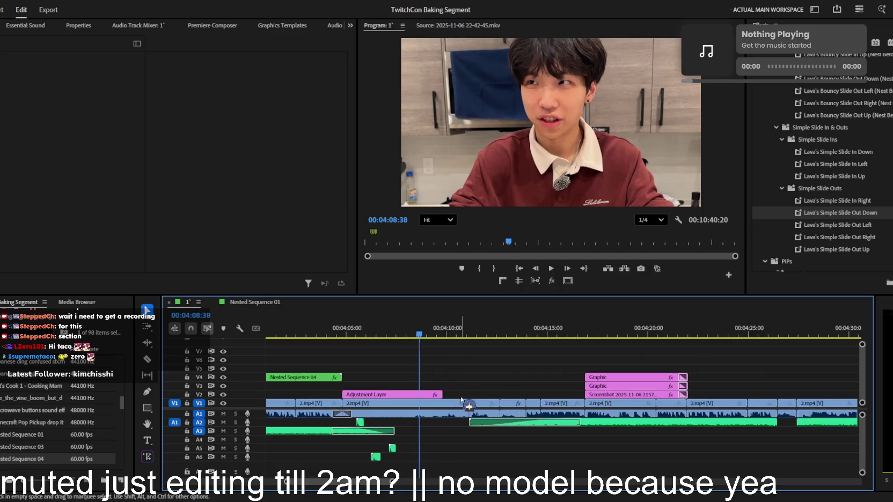
scroll(461, 404, "down", 3)
scroll(461, 404, "up", 2)
scroll(451, 404, "up", 2)
scroll(440, 405, "up", 2)
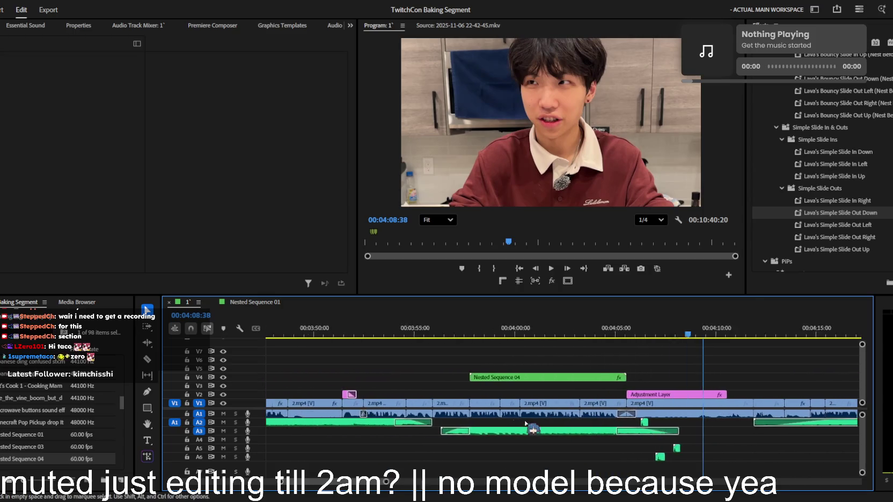
scroll(432, 405, "up", 2)
scroll(431, 406, "down", 3)
left_click(348, 439)
key("ctrl+c")
key("ctrl+v")
scroll(510, 446, "up", 1)
scroll(591, 445, "up", 2)
scroll(547, 446, "down", 2)
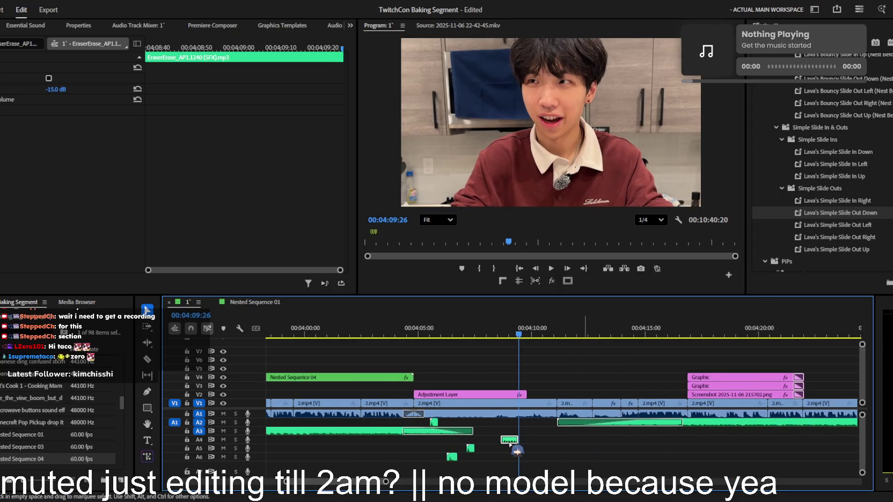
left_click_drag(684, 431, 688, 431)
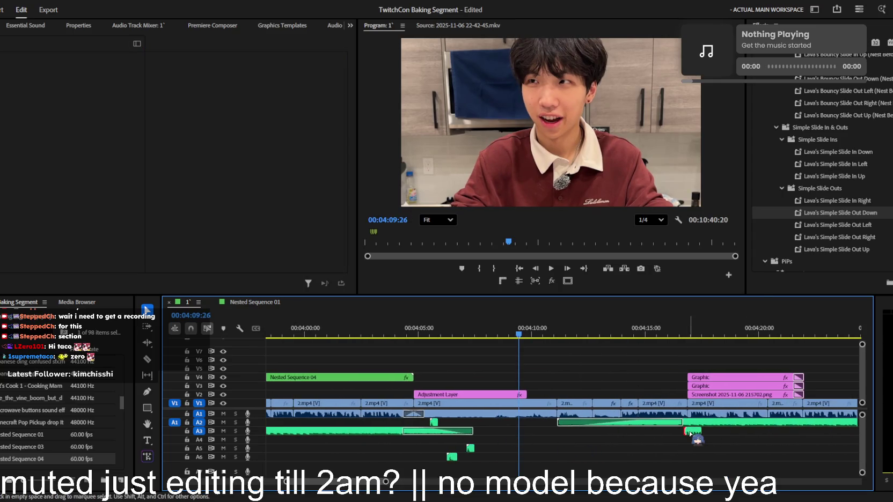
- Preview the overlay with its eraser sound from 04:16:50
left_click(688, 327)
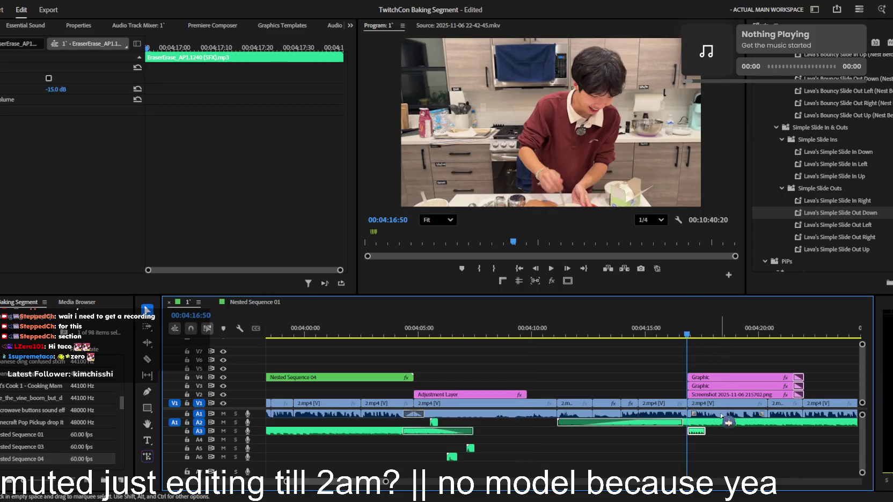
left_click(735, 439)
key("space")
key("=")
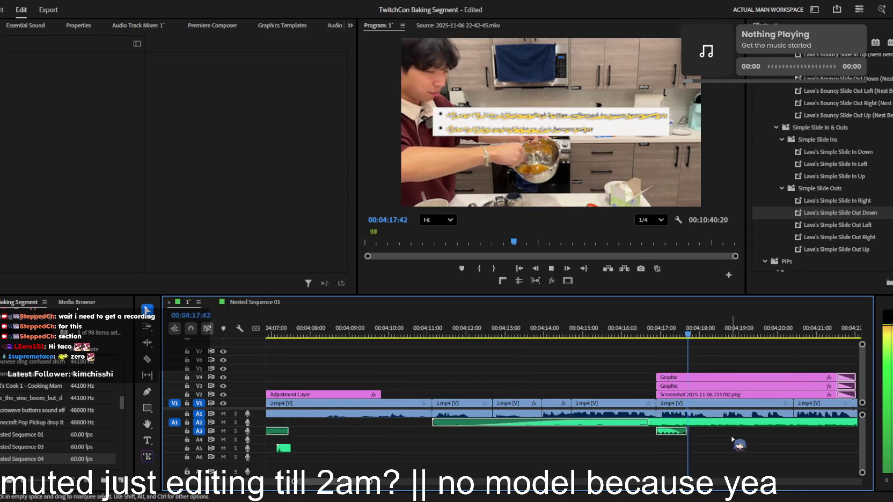
key("Up")
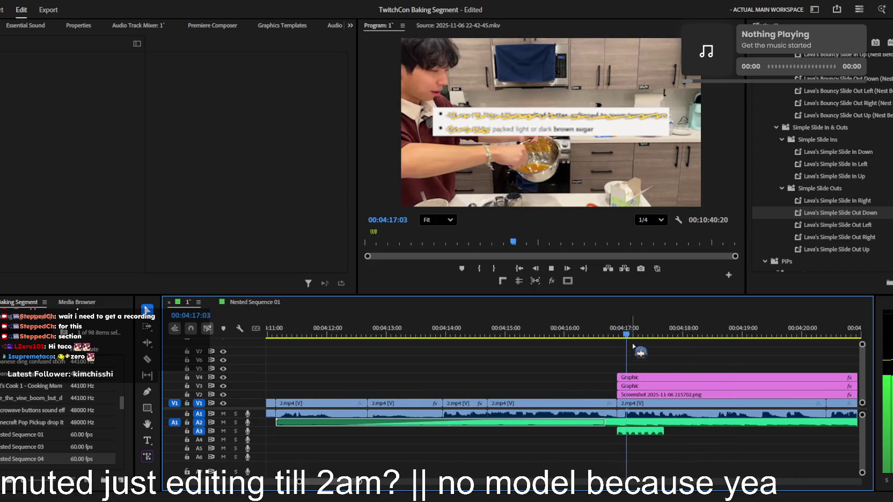
left_click(618, 337)
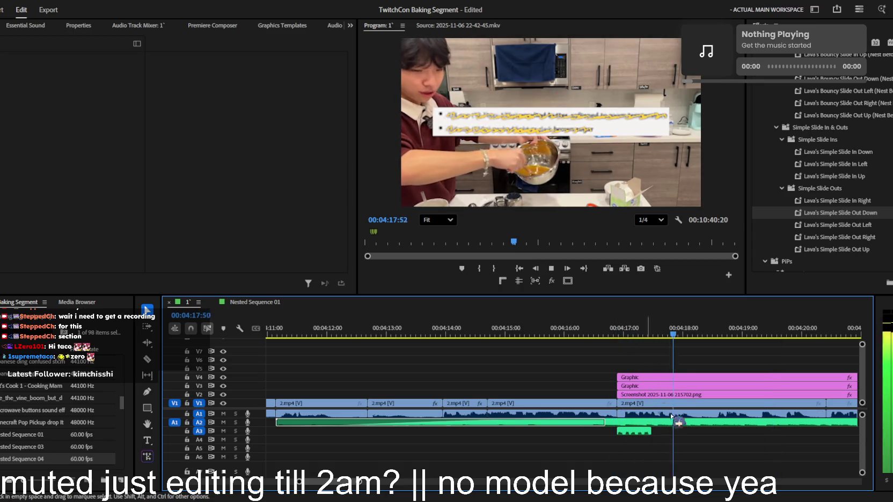
key("minus")
key("minus")
key("equal")
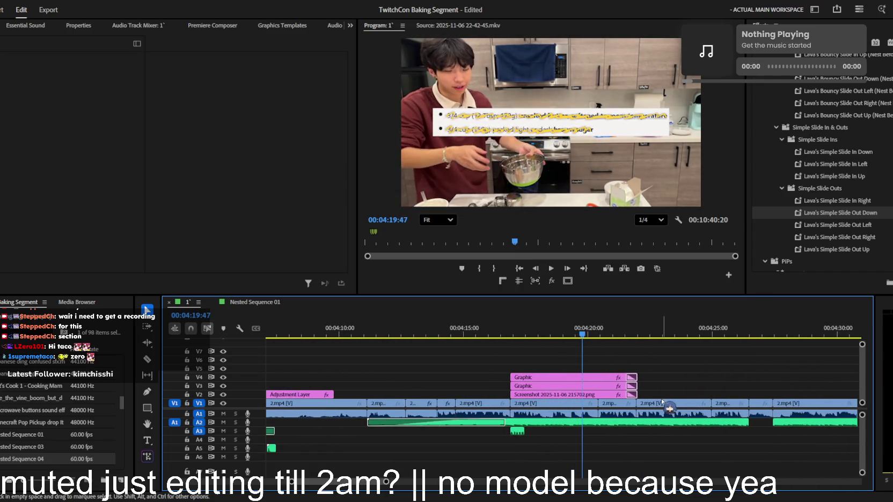
key("minus")
- Trim the Graphic and Screenshot overlay clips to end near 04:20:50, then replay to check
key("space")
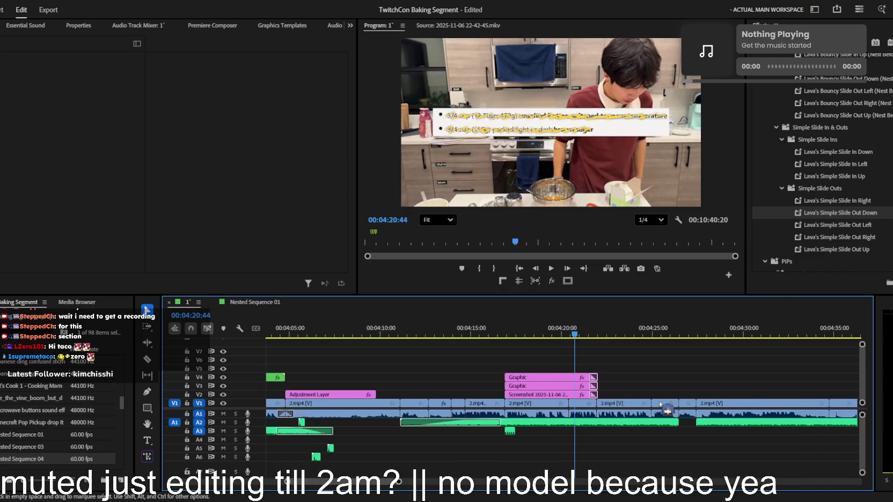
left_click(595, 391)
left_click_drag(595, 388, 579, 387)
key("space")
key("equal")
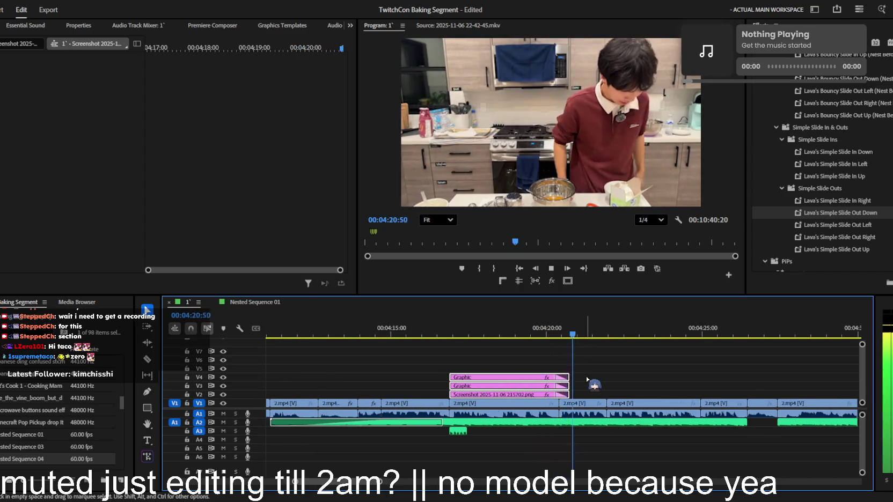
key("minus")
left_click(595, 378)
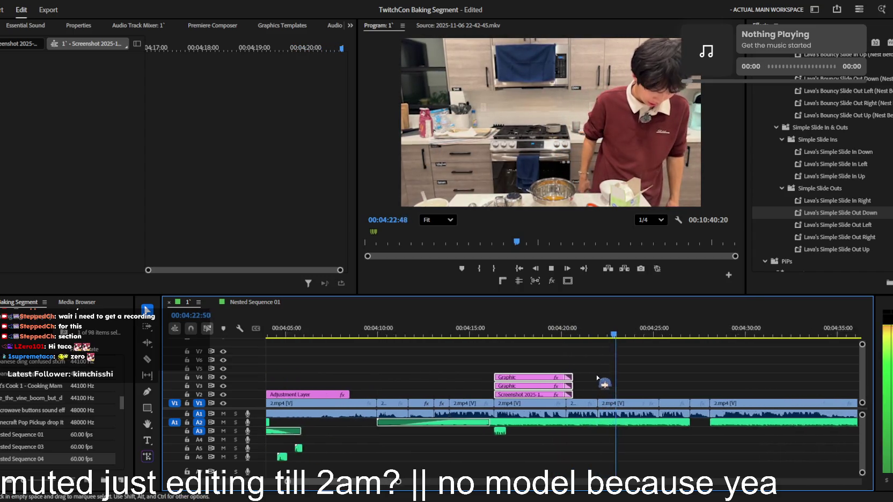
key("equal")
key("minus")
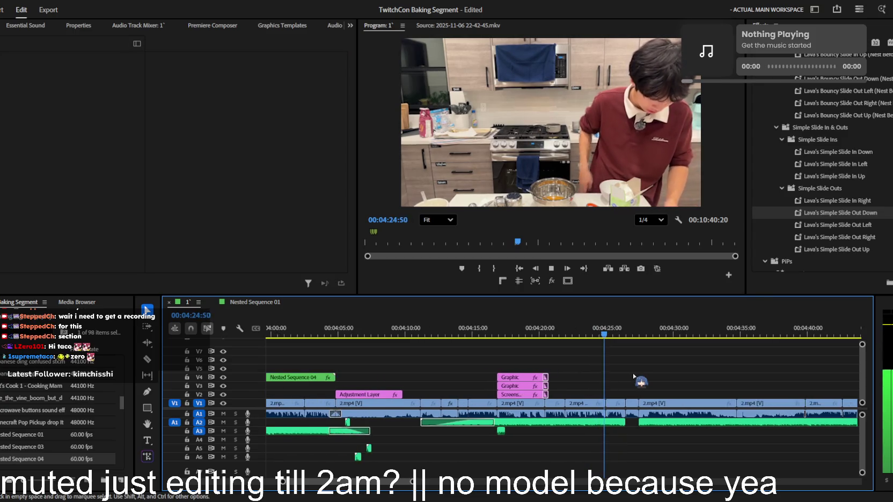
- Stop playback and make the timeline the active panel
key("space")
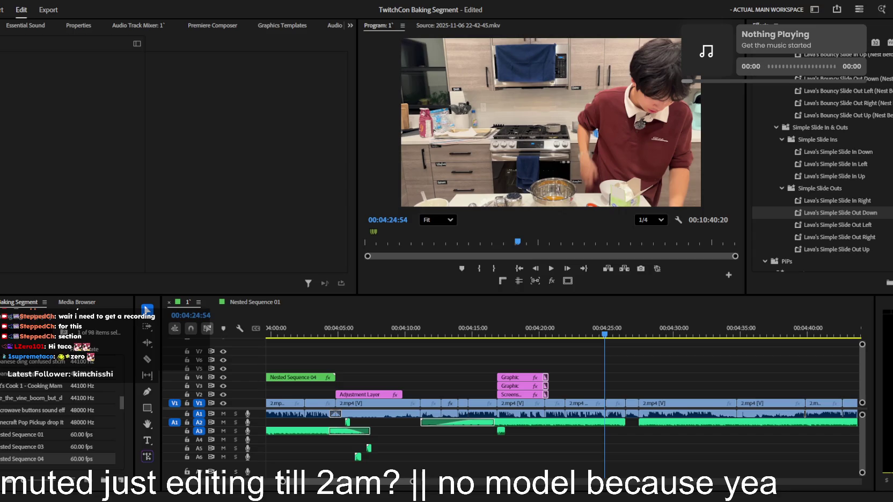
left_click(412, 339)
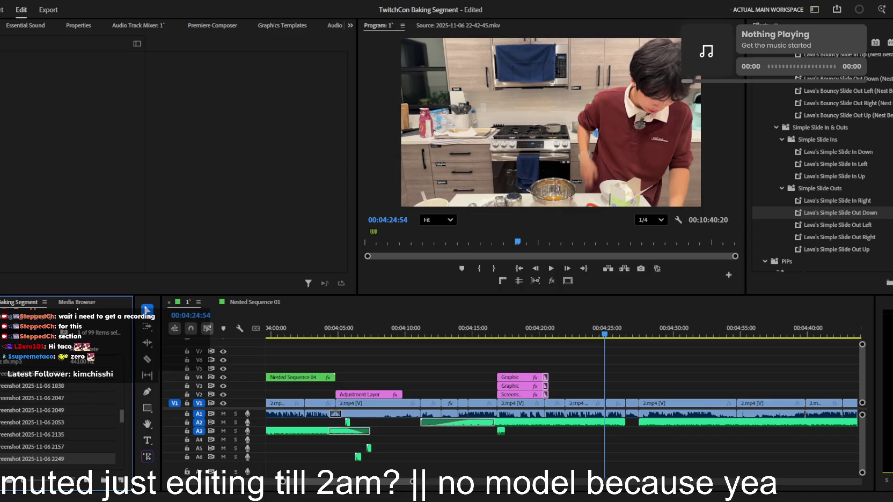
- Slide Screenshot 2025-11-06 224943.png to about 04:21 on V2 and scale it to 185%
left_click(591, 354)
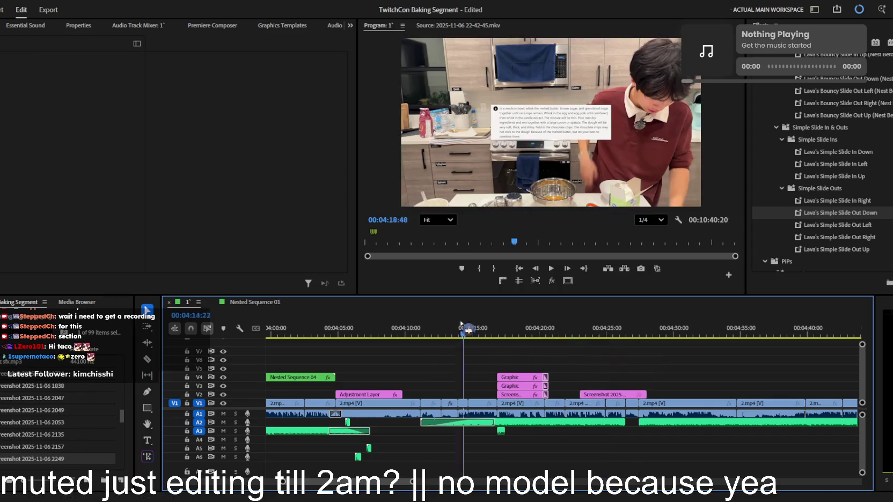
key("minus")
key("space")
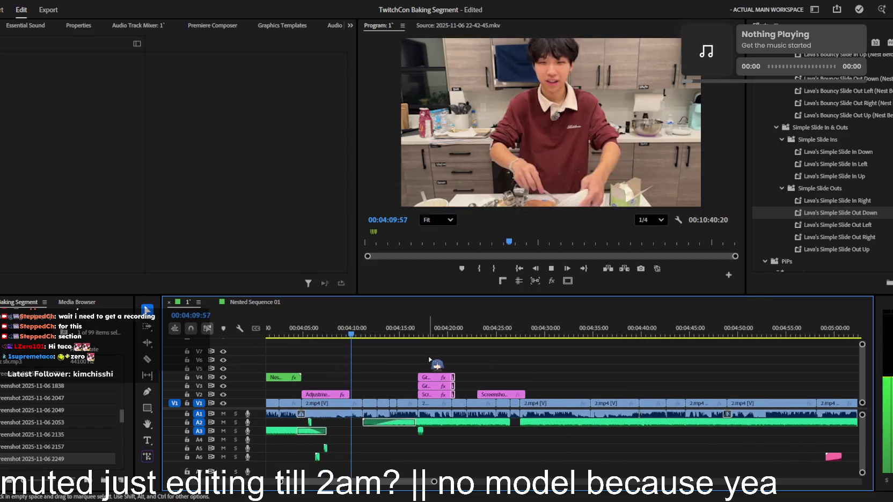
key("equal")
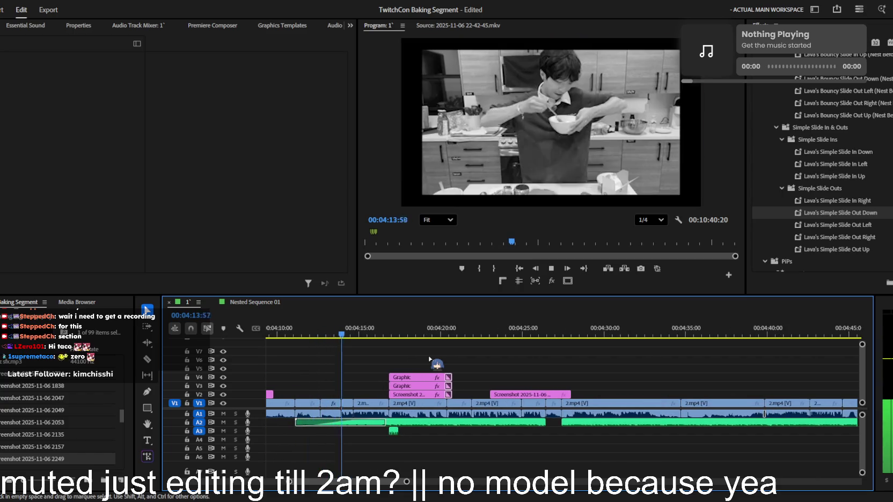
key("equal")
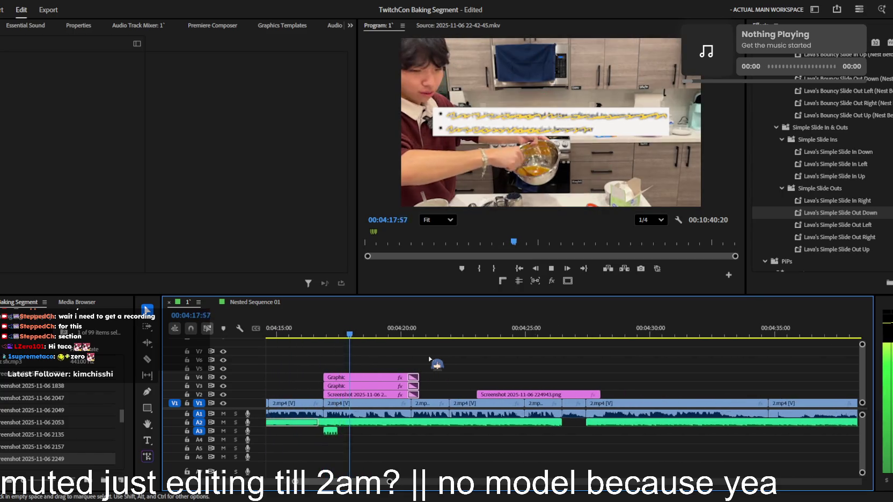
key("equal")
key("equal")
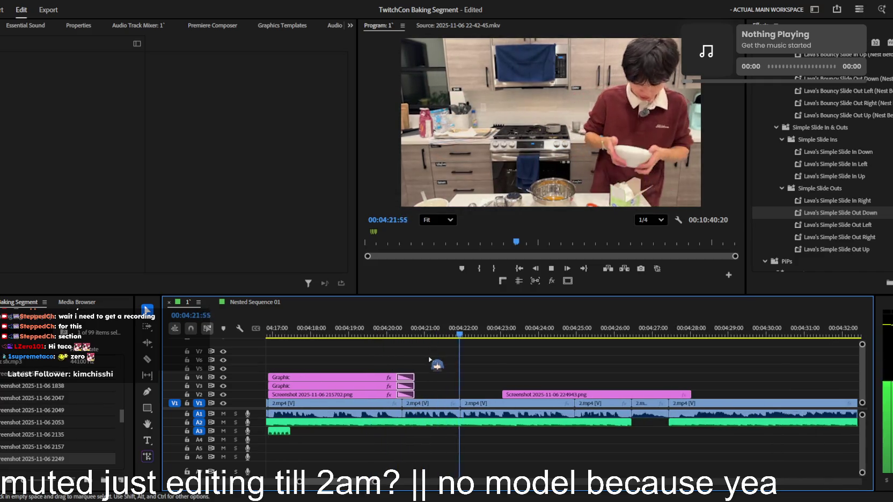
left_click_drag(520, 398, 502, 398)
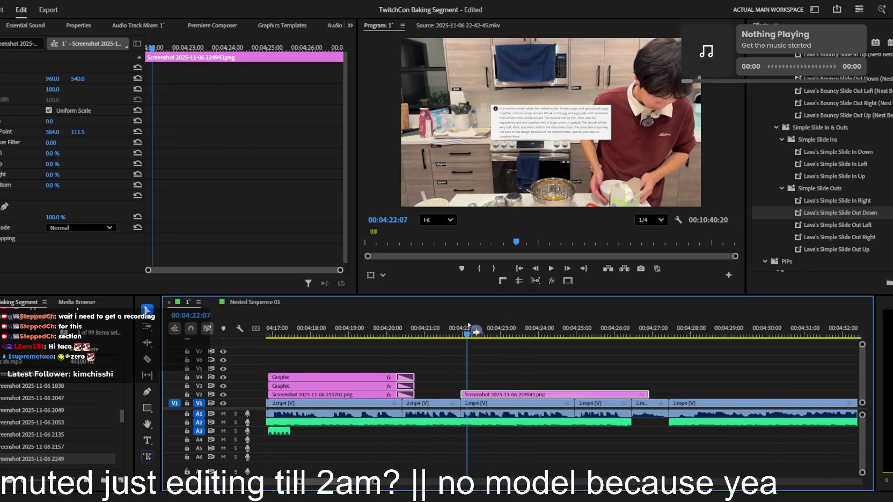
left_click_drag(477, 334, 469, 335)
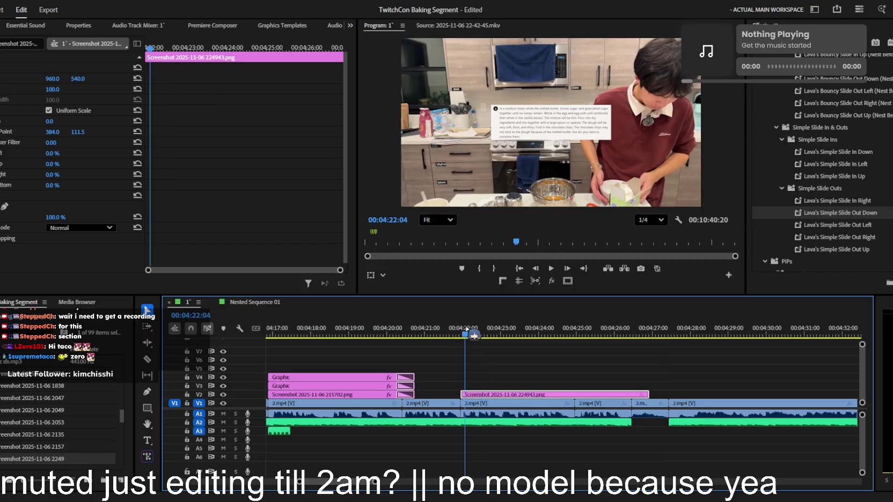
left_click_drag(52, 89, 124, 118)
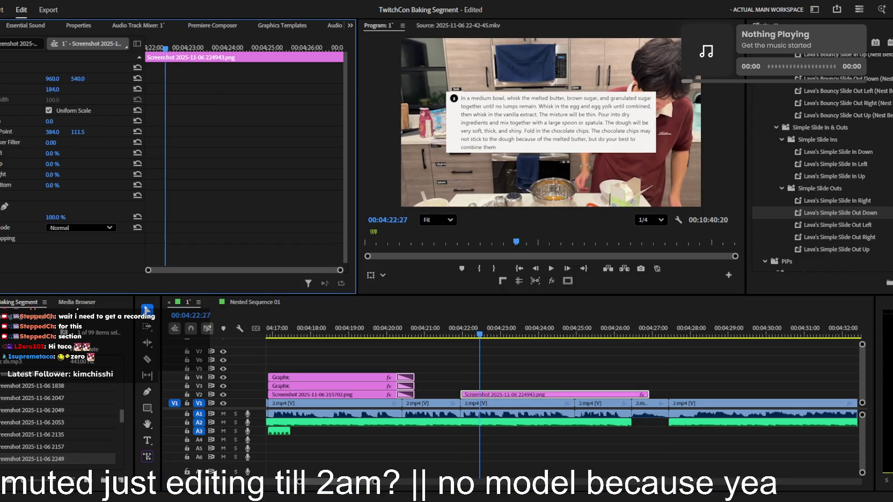
- Drag an item from the effect presets list onto the timeline near the screenshot
left_click(868, 217)
scroll(812, 213, "down", 5)
left_click_drag(826, 120, 544, 388)
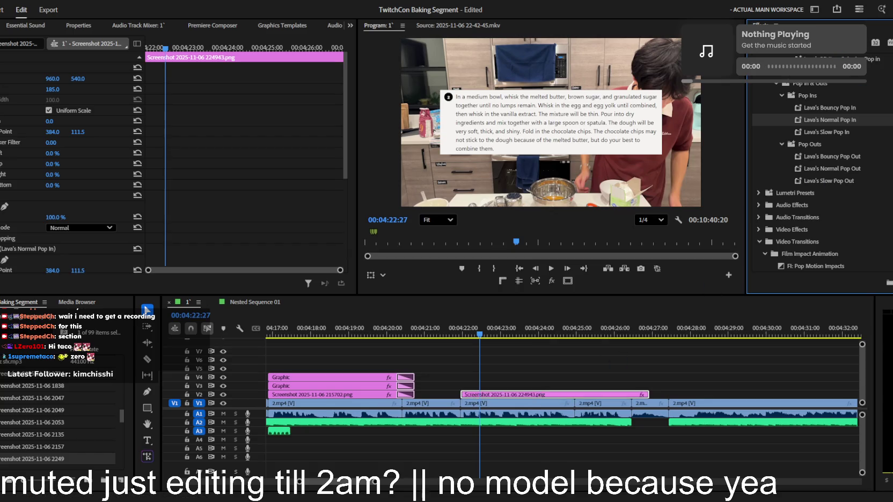
- Navigate up the Project bins and open the sound effects bin
left_click(37, 349)
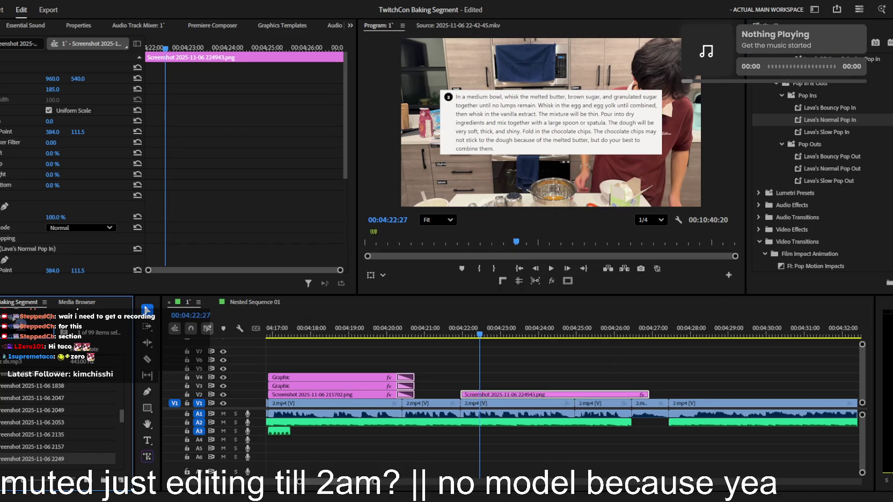
left_click(20, 324)
left_click(20, 324)
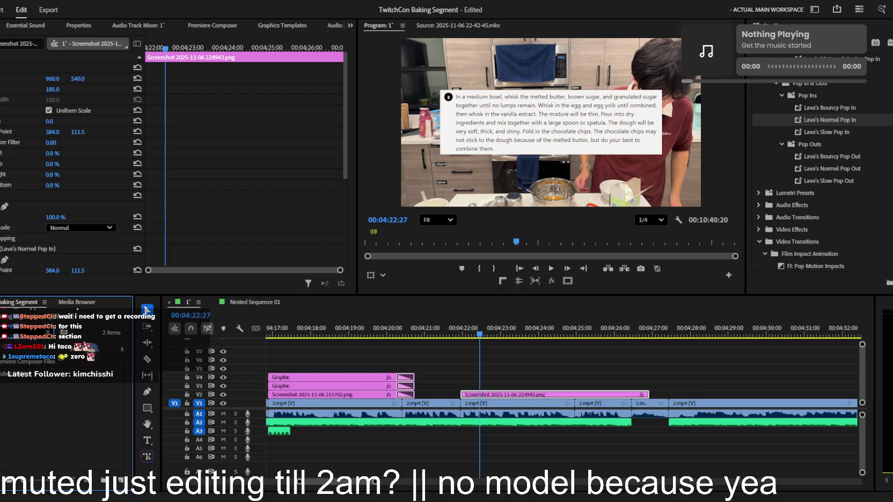
double_click(22, 374)
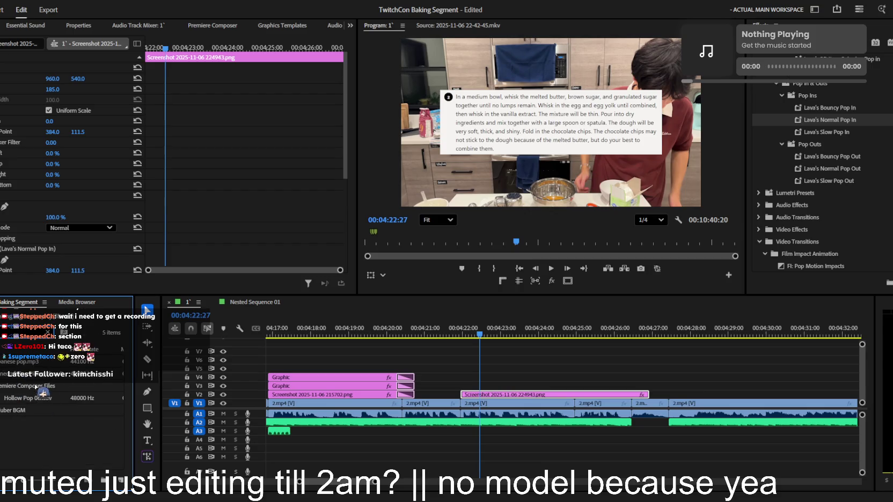
left_click(98, 409)
- Play back from just before the screenshot to check the Hollow Pop 06.wav sound
left_click(459, 335)
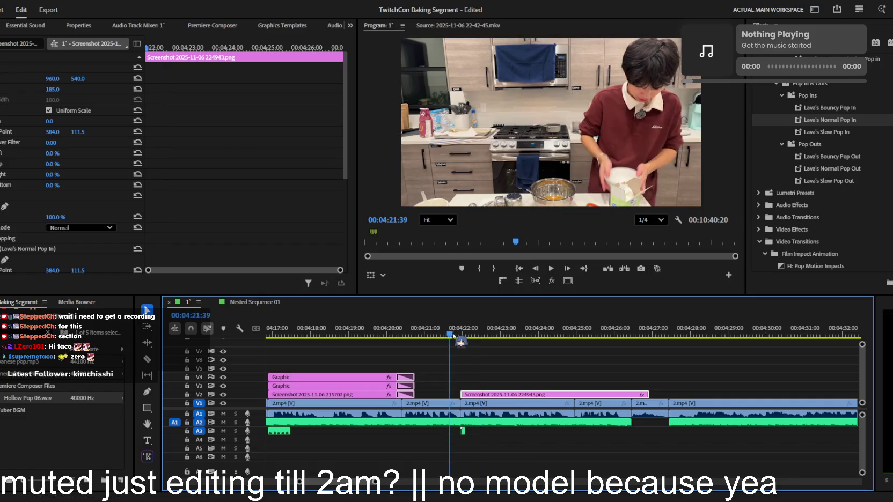
key("space")
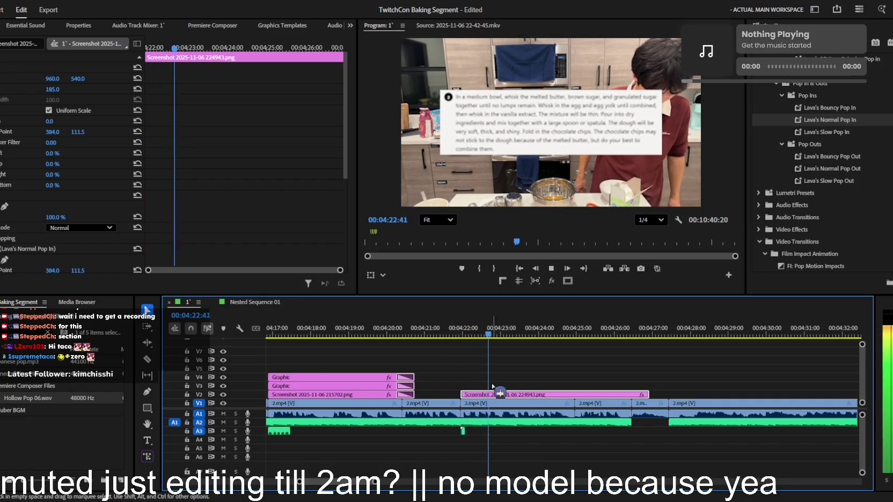
key("space")
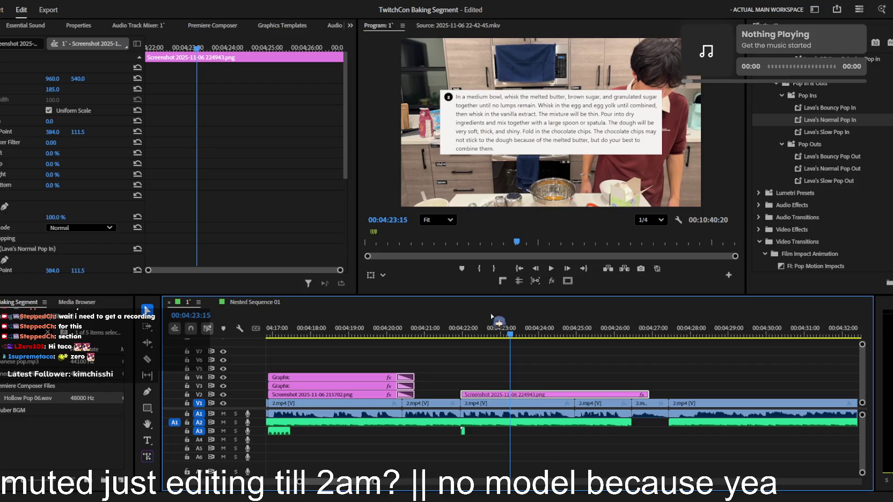
scroll(11, 228, "down", 2)
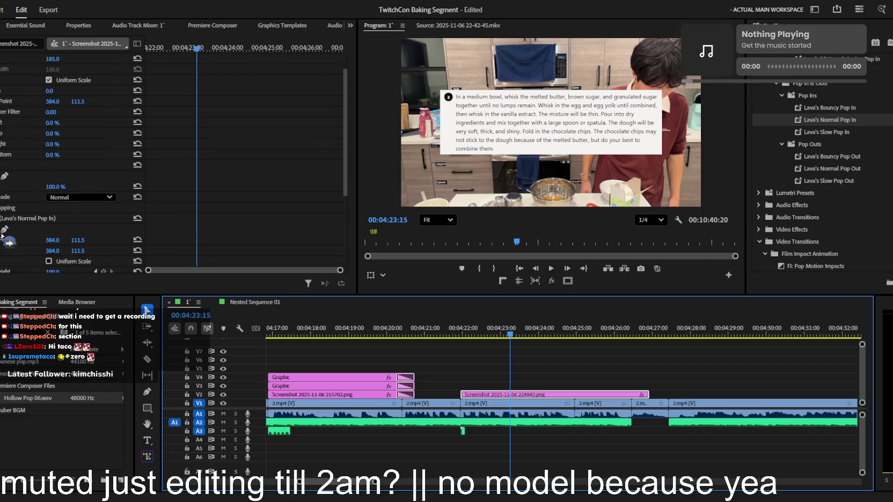
left_click(147, 408)
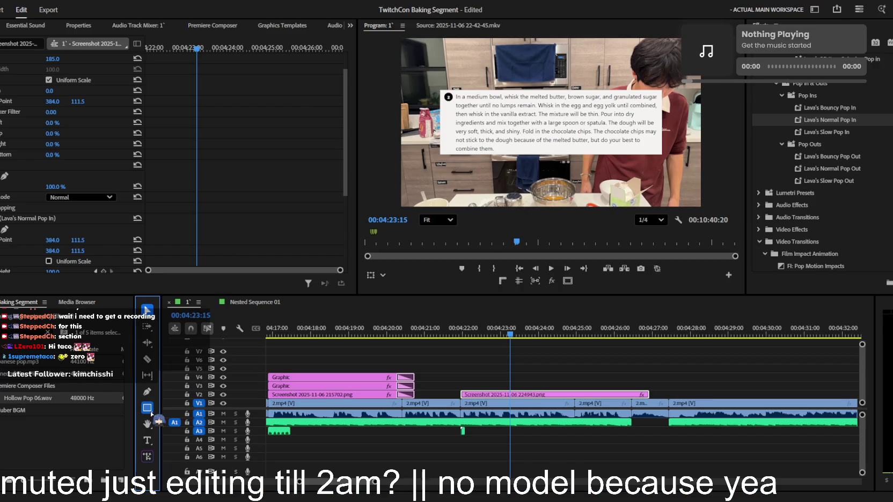
- Stop on the recipe frame and draw a rectangle over 'Whisk in the egg and egg yolk until combined,'
scroll(525, 120, "up", 2)
scroll(527, 107, "up", 1)
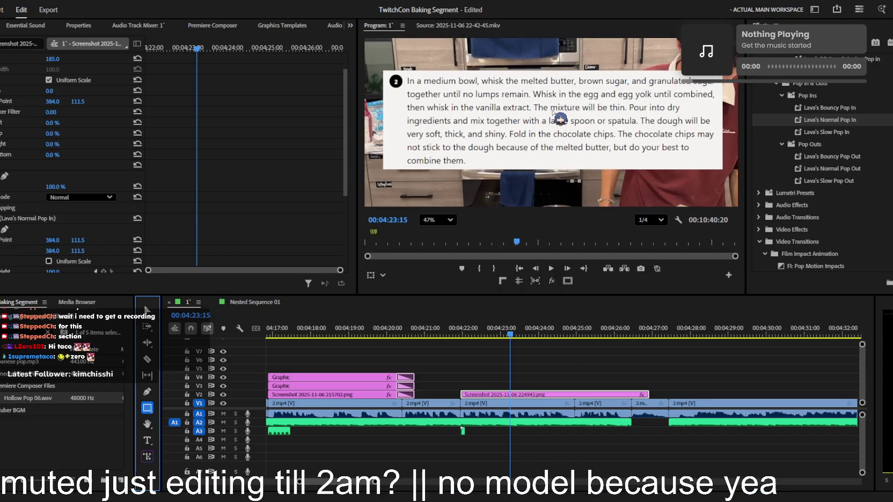
scroll(529, 91, "up", 1)
scroll(529, 81, "down", 1)
key("space")
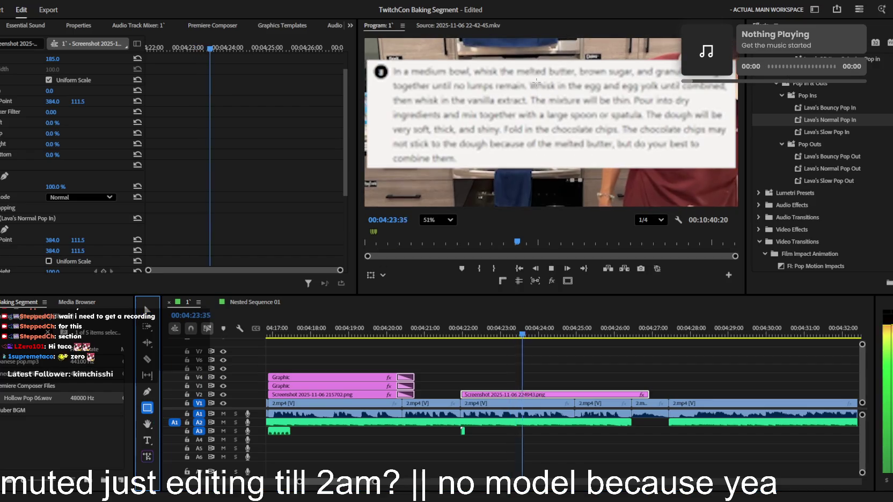
key("space")
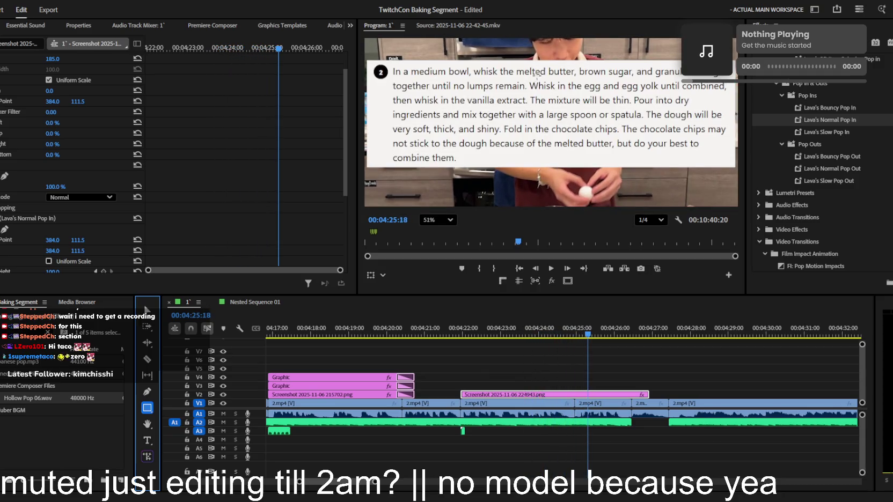
left_click_drag(528, 79, 731, 96)
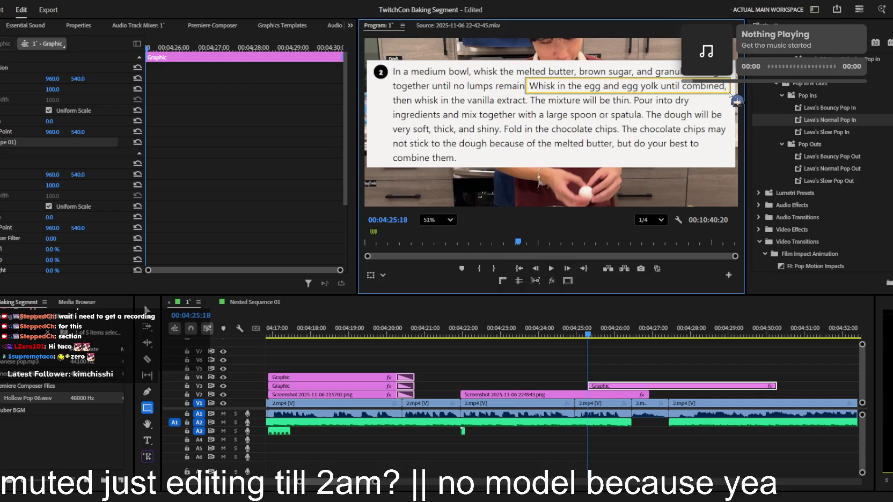
- Give the box a yellow fill with no stroke
left_click(4, 153)
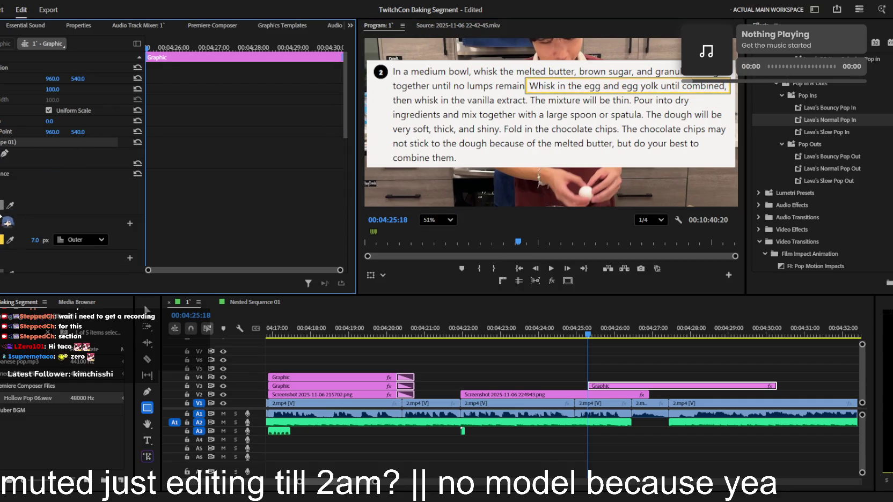
left_click(1, 205)
left_click(2, 239)
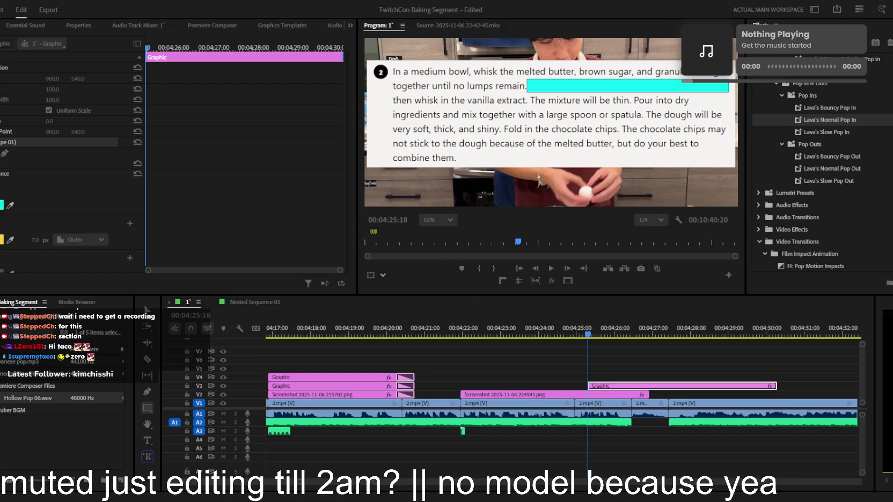
scroll(24, 194, "down", 2)
scroll(24, 193, "down", 2)
scroll(24, 193, "down", 2)
scroll(24, 193, "down", 2)
- Set the highlight's blend mode to Darken and apply Roughen Edges
left_click(75, 240)
scroll(71, 240, "down", 1)
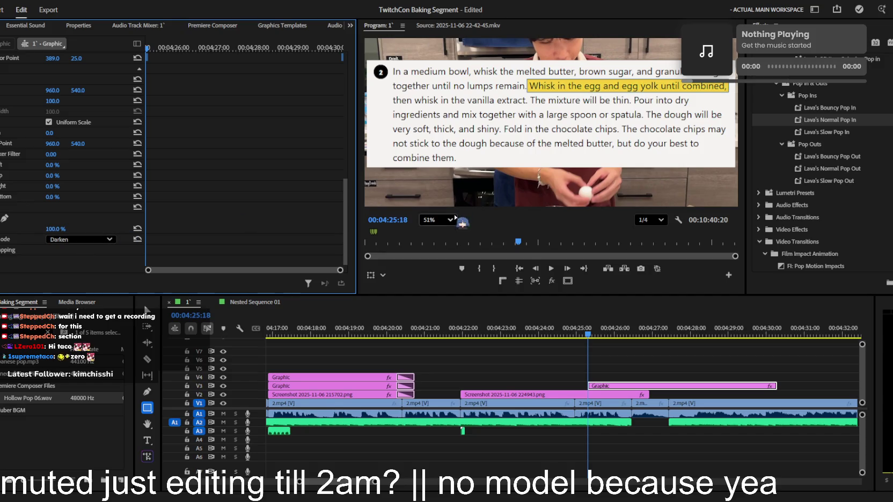
left_click(758, 60)
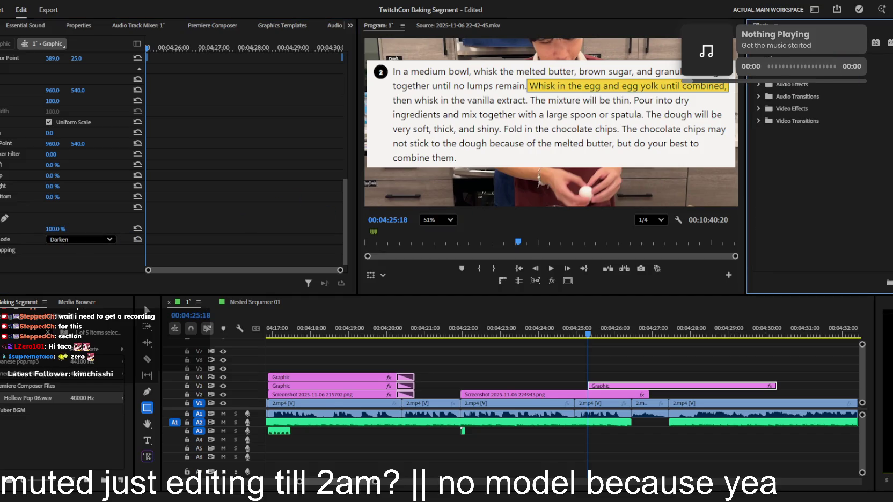
type("lava")
type("rough")
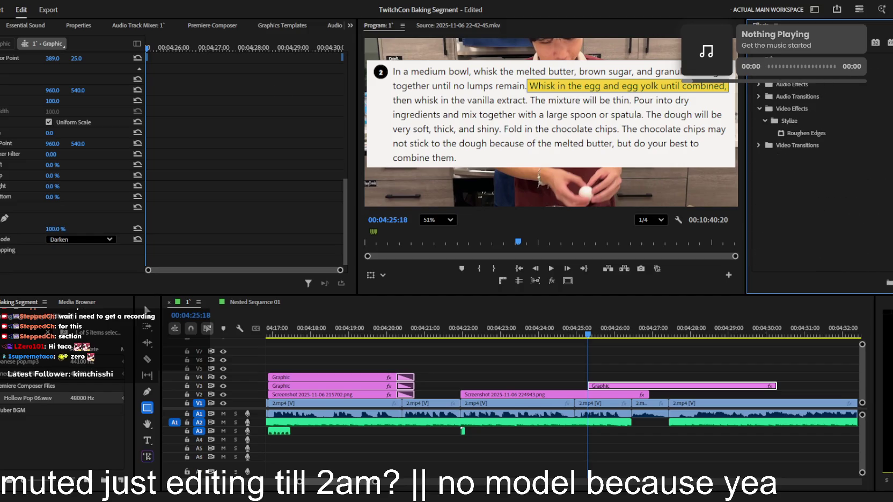
left_click(788, 136)
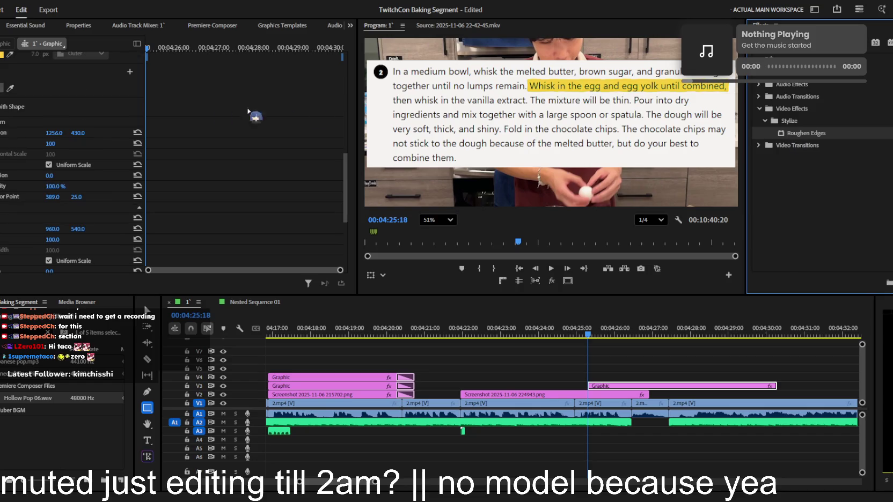
- Set Crop Right to 100% with a keyframe, hiding the highlight entirely
scroll(11, 132, "up", 5)
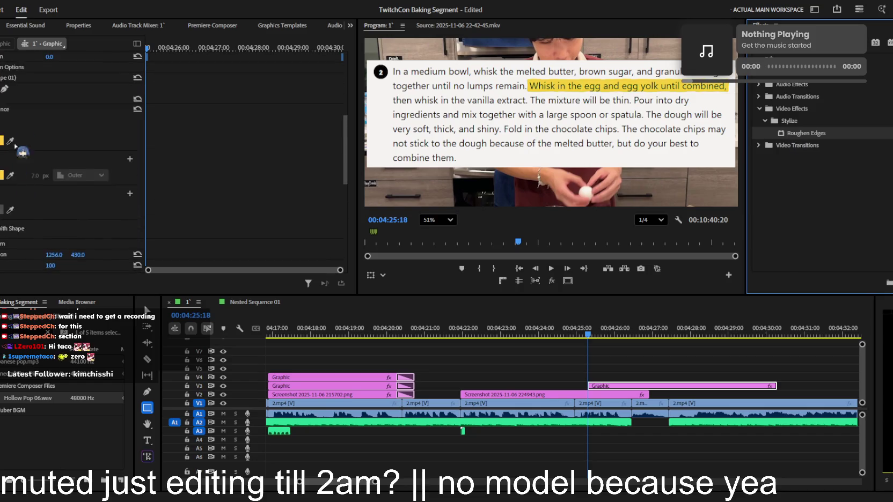
scroll(15, 146, "up", 5)
left_click(55, 130)
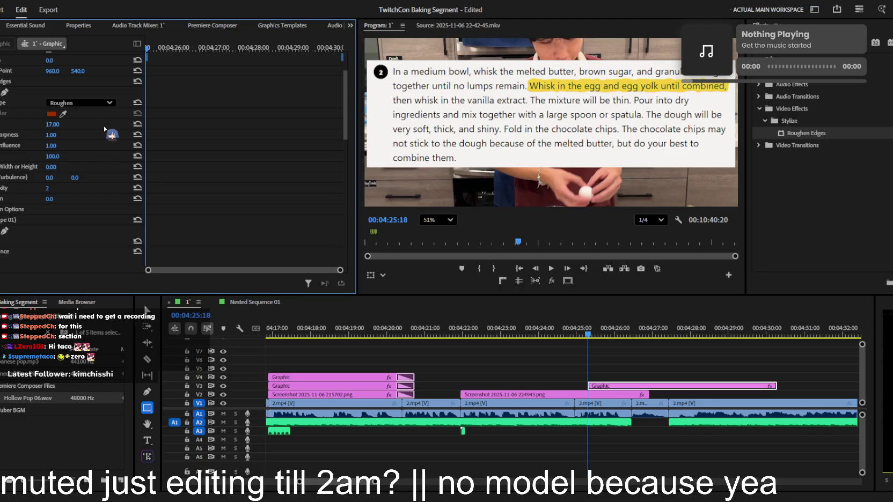
scroll(6, 162, "down", 2)
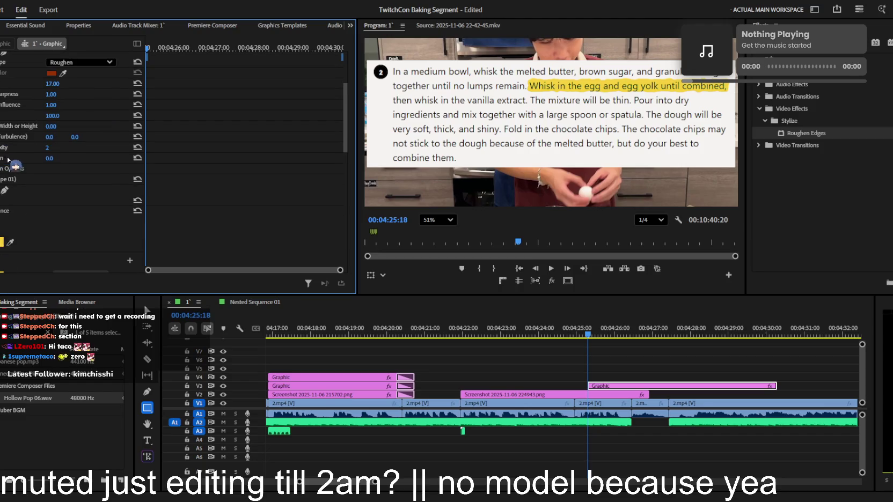
scroll(7, 160, "down", 2)
scroll(11, 169, "down", 2)
scroll(16, 180, "down", 2)
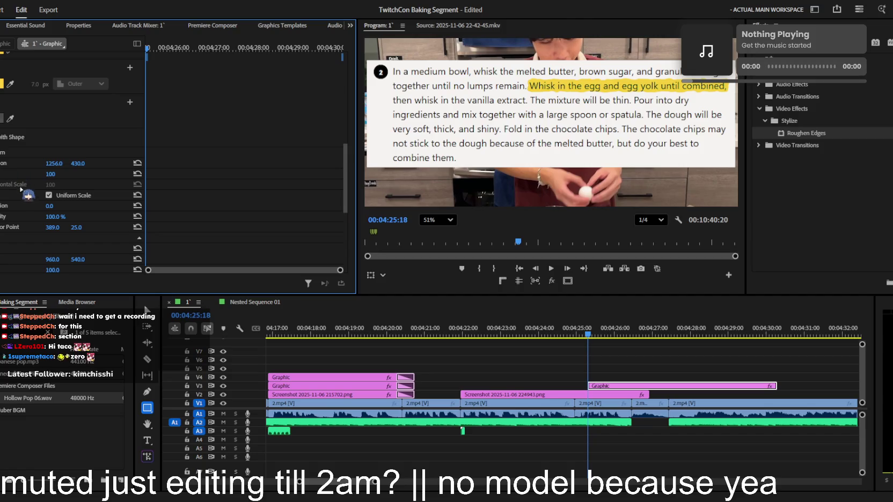
scroll(21, 191, "down", 3)
scroll(21, 193, "down", 5)
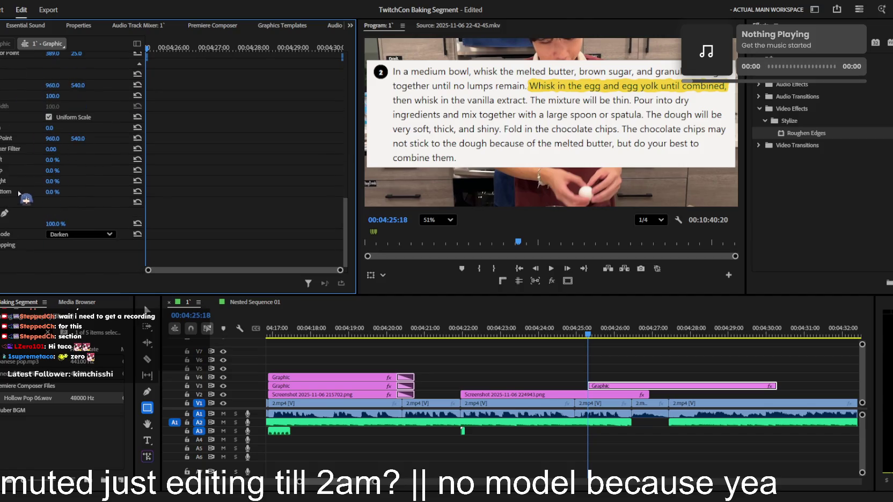
left_click_drag(53, 181, 76, 181)
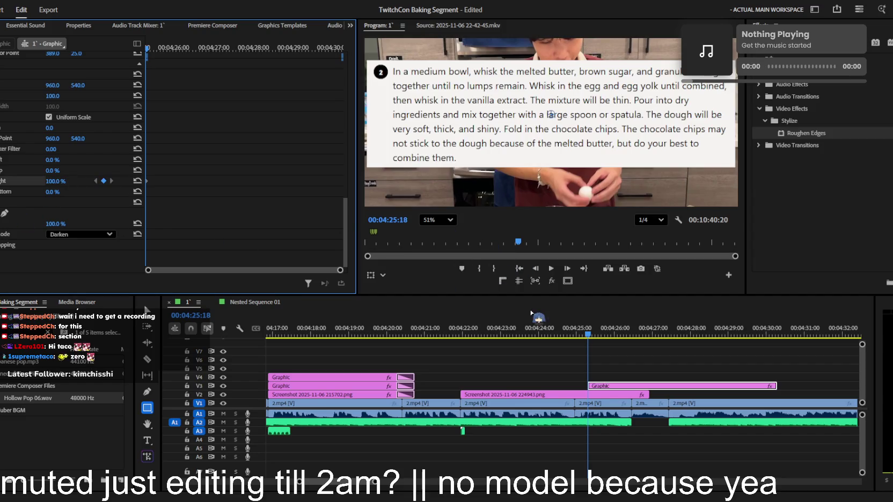
- Drag the V3 highlight Graphic left toward the screenshot start, scrub there, and save with Ctrl+S
left_click(630, 333)
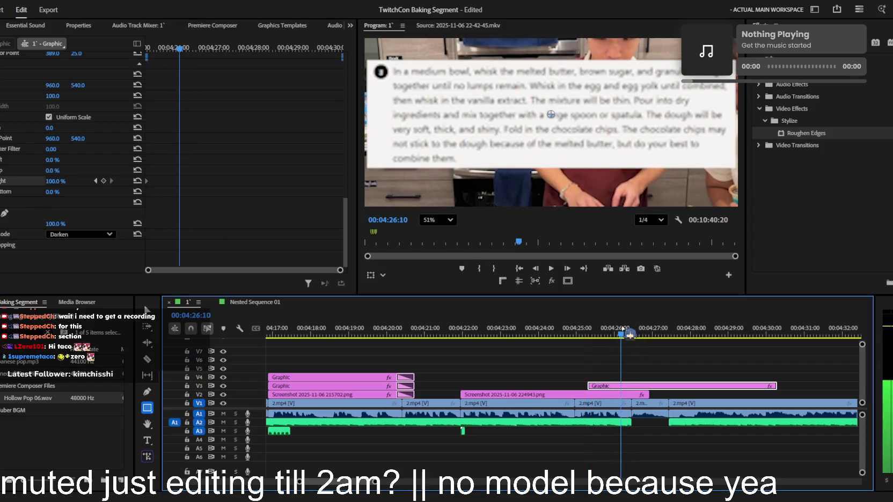
key("shift+k")
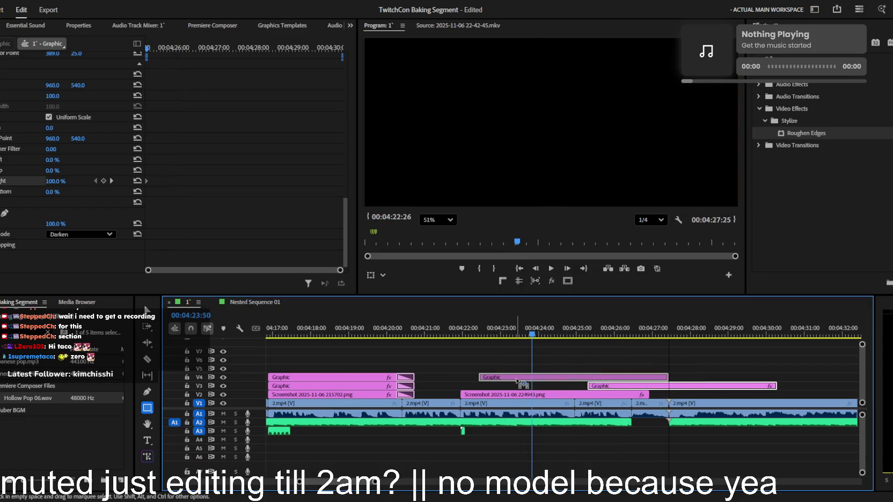
left_click_drag(631, 386, 514, 386)
left_click(468, 334)
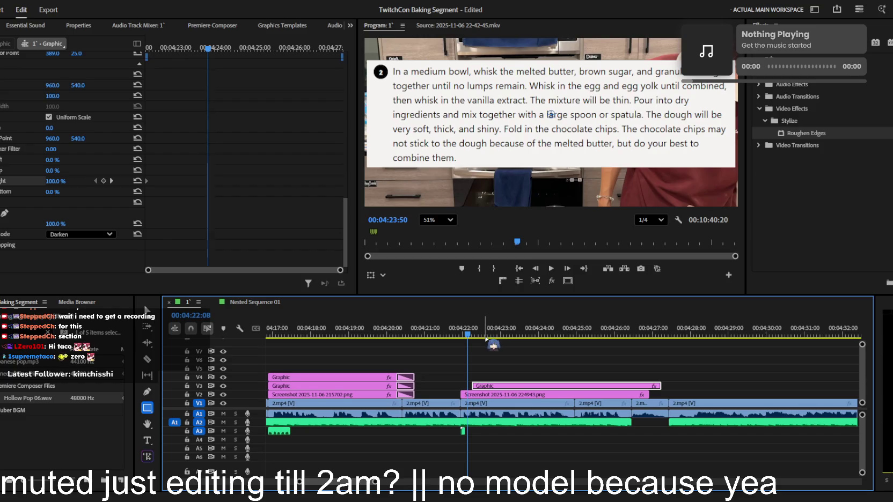
mouse_move(485, 339)
left_mouse_down()
mouse_move(488, 324)
mouse_move(517, 329)
mouse_move(495, 329)
left_mouse_up()
key("ctrl+s")
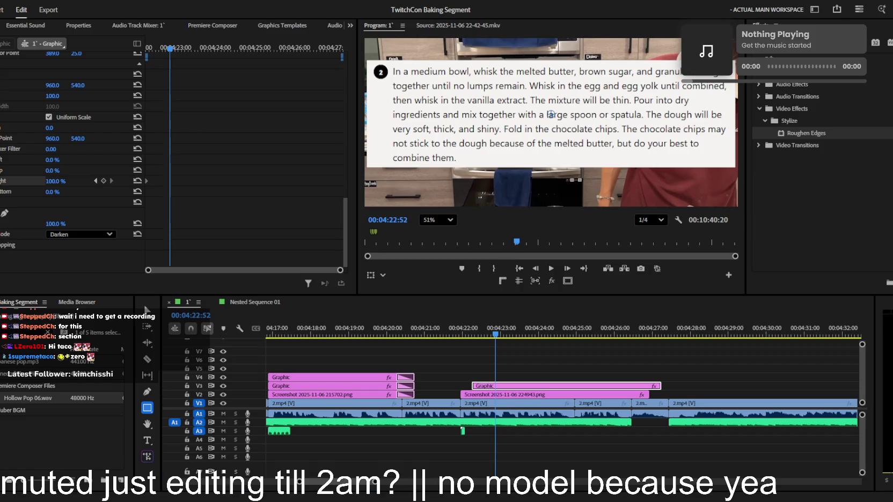
left_click(558, 303)
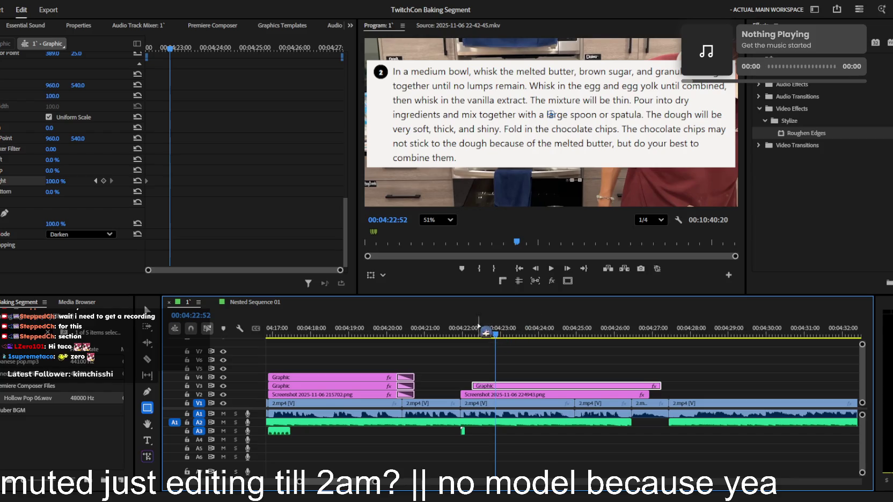
- Add a right-crop keyframe and retime the crop keyframes to tighten the highlight wipe
left_click_drag(58, 180, 57, 181)
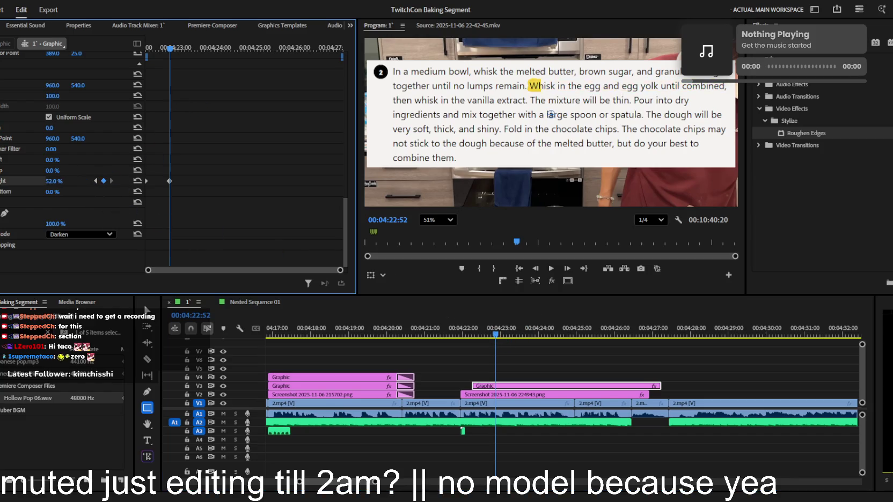
left_click_drag(169, 183, 254, 180)
key("shift+k")
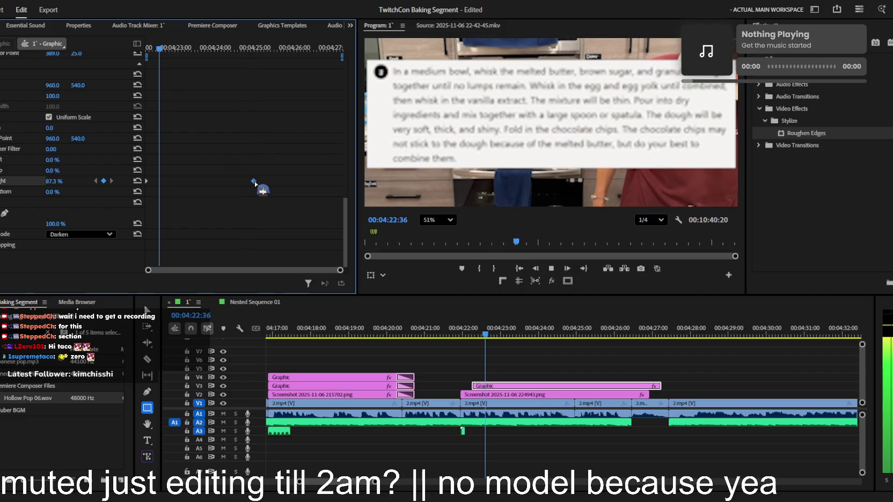
key("space")
mouse_move(146, 181)
left_mouse_down()
mouse_move(210, 181)
mouse_move(178, 180)
left_mouse_up()
key("shift+k")
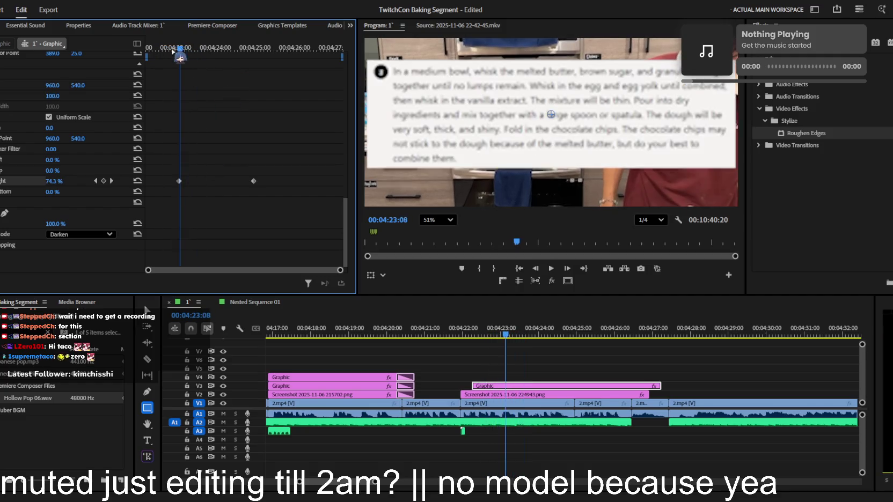
left_click_drag(179, 181, 161, 181)
key("space")
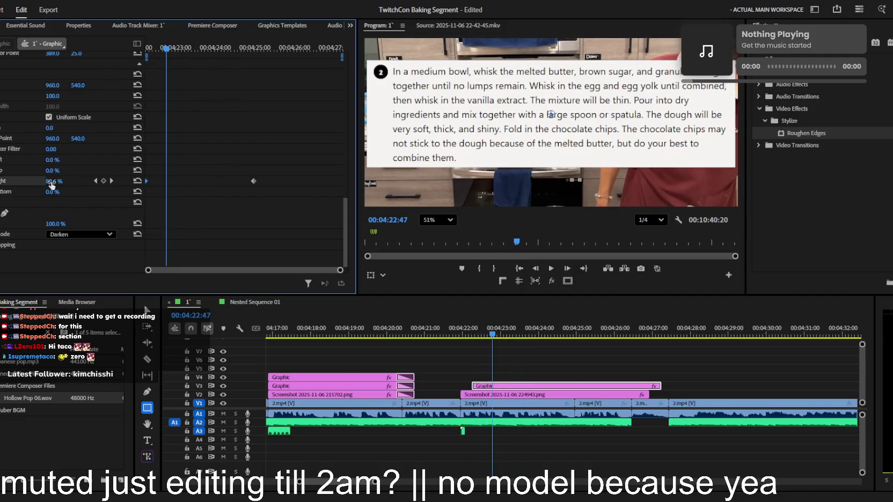
- With the monitor at Fit, set the first keyframe's crop to 42% to show 'Whisk in the egg', then preview
left_click(8, 182)
left_click(437, 220)
left_click(445, 241)
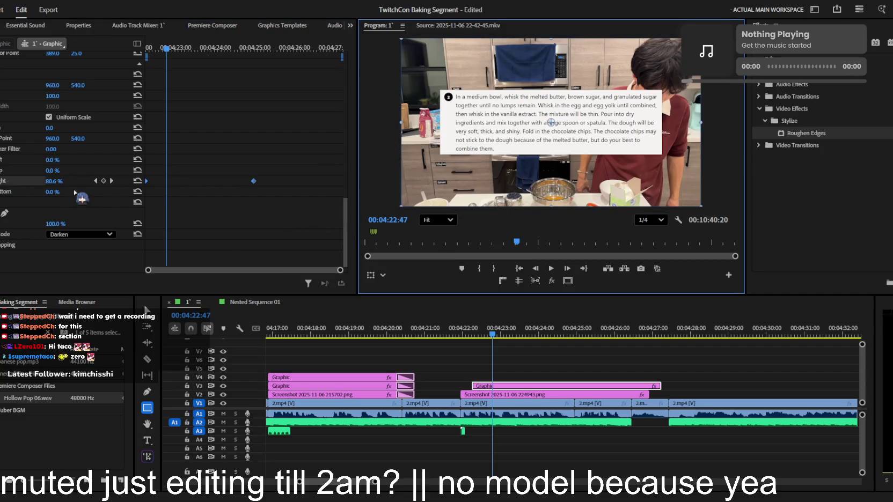
left_click(95, 181)
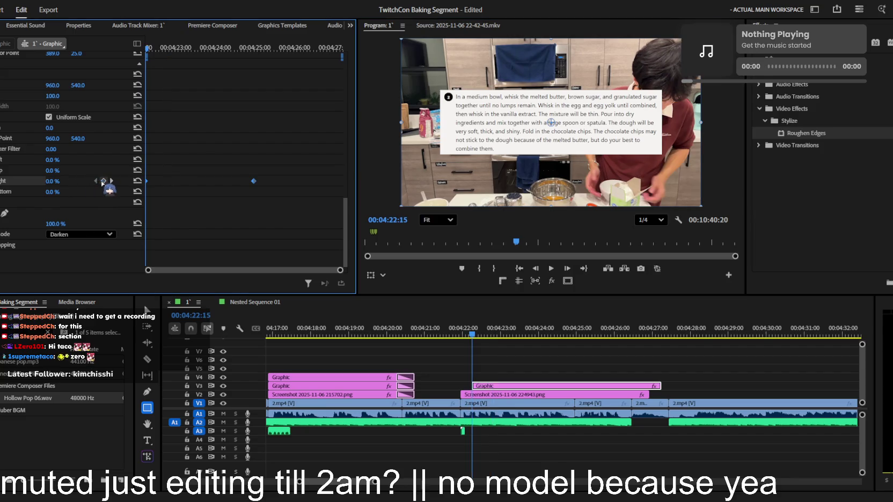
left_click_drag(54, 180, 70, 181)
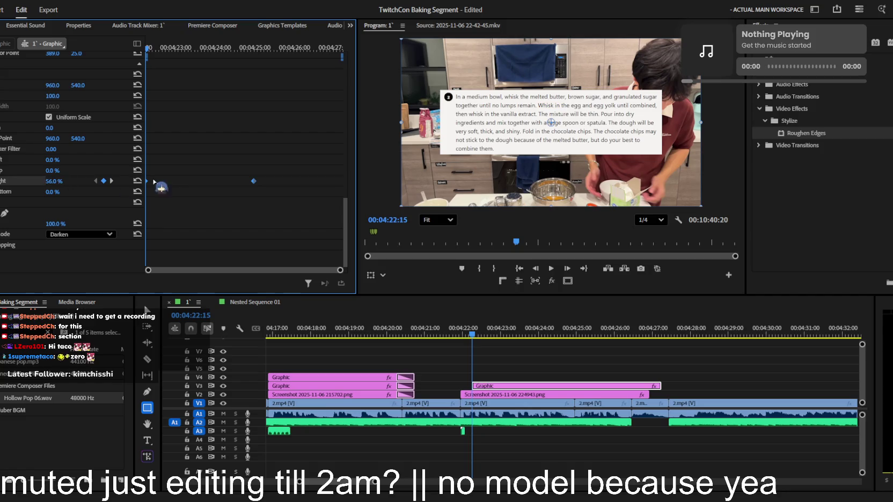
key("space")
key("space")
key("space")
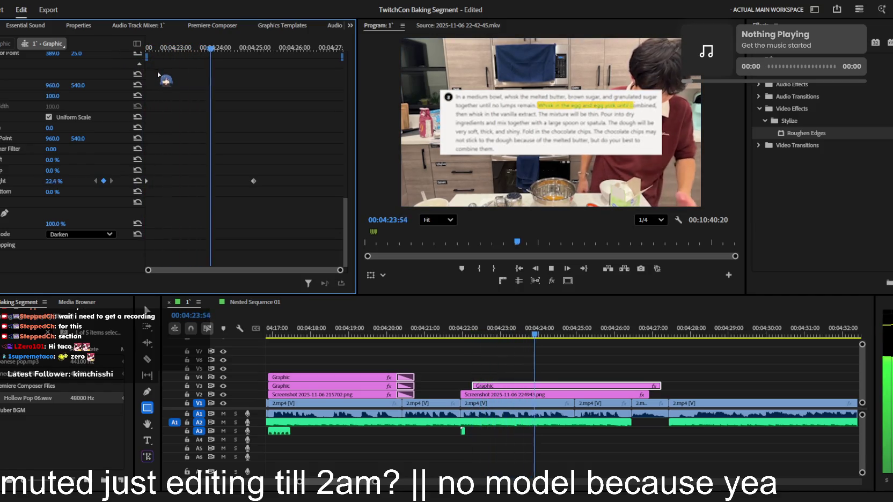
key("space")
left_click_drag(195, 51, 172, 51)
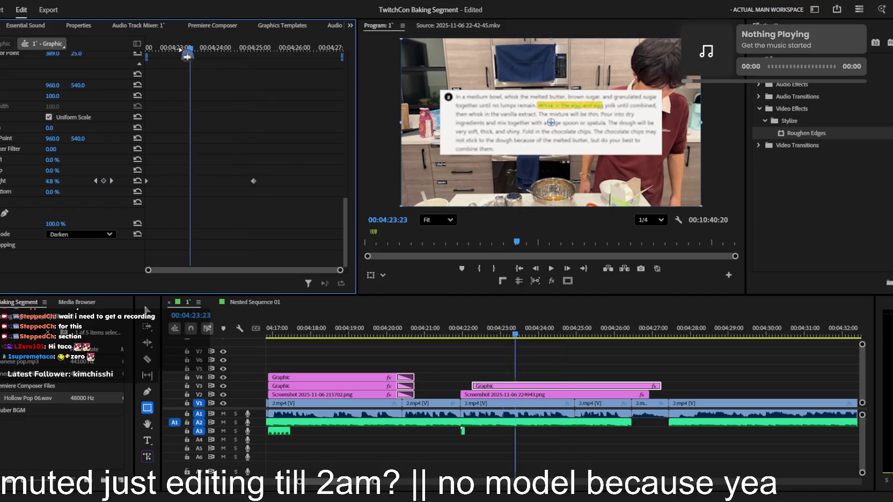
left_click(1, 181)
key("space")
key("space")
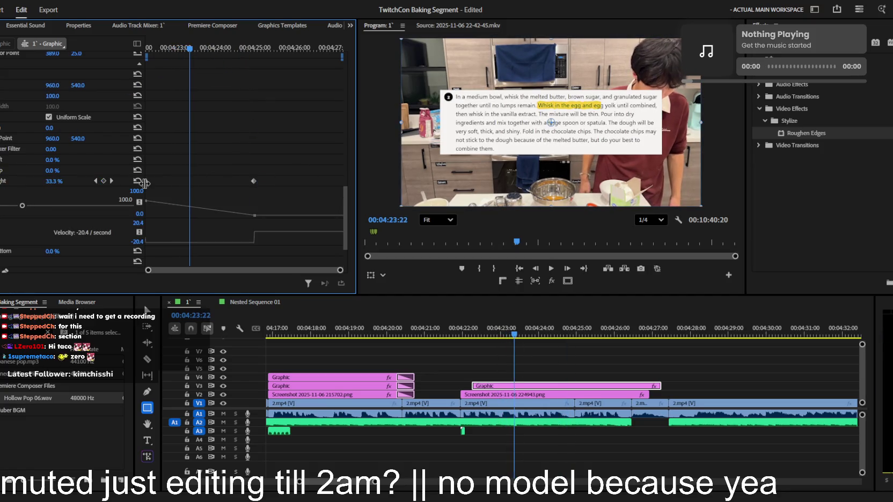
- Preview the end of the highlight sweep and adjust its final keyframe's easing
key("shift+Left")
key("shift+Left")
key("shift+Left")
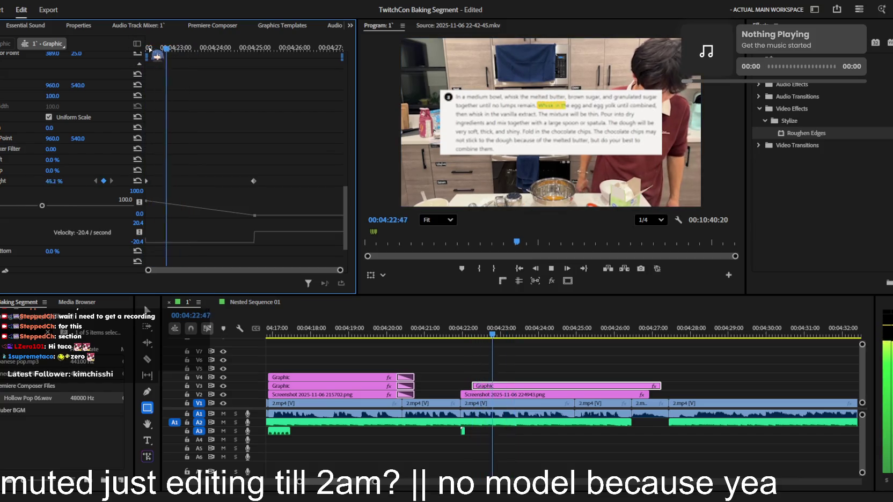
key("space")
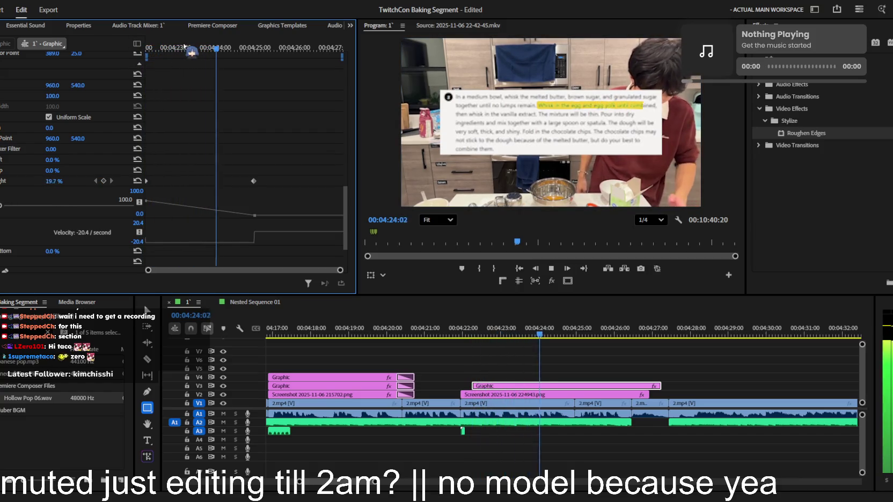
left_click_drag(254, 242, 237, 232)
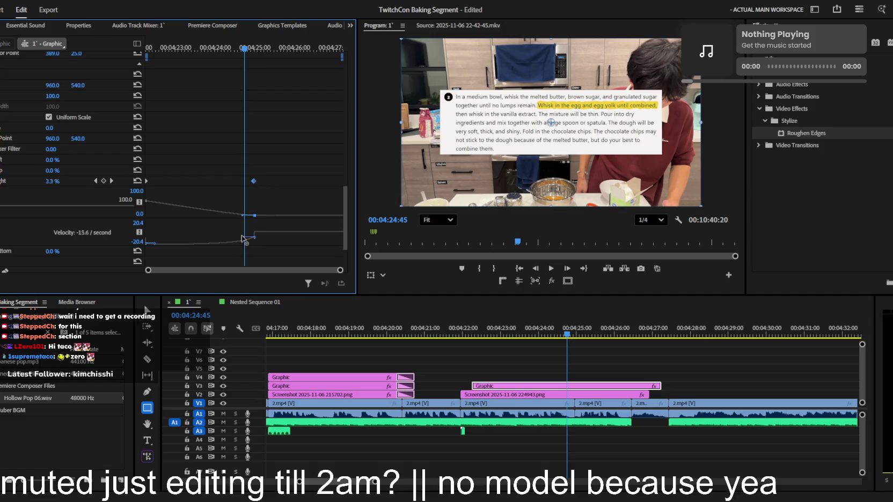
key("shift+k")
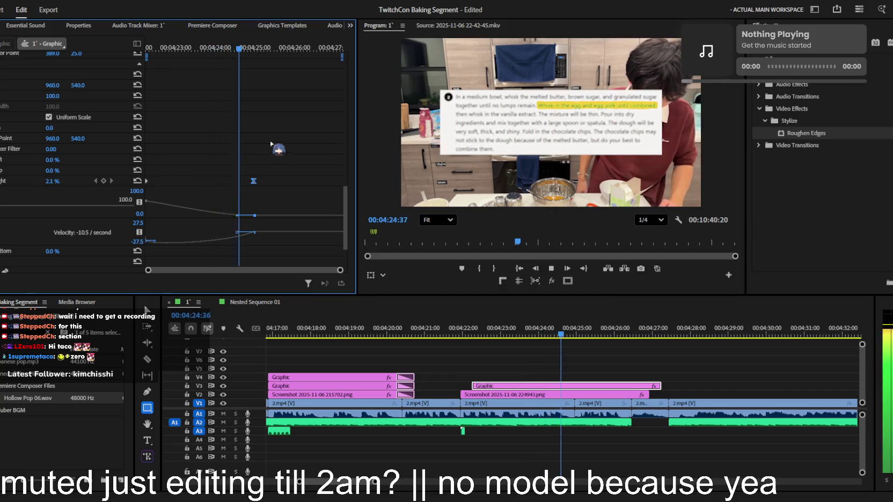
key("space")
left_click(253, 180, "ctrl")
- Add two intermediate highlight crop keyframes where the sweep should pause, then preview them
left_click(150, 57)
mouse_move(151, 57)
left_mouse_down()
mouse_move(190, 58)
mouse_move(178, 58)
left_mouse_up()
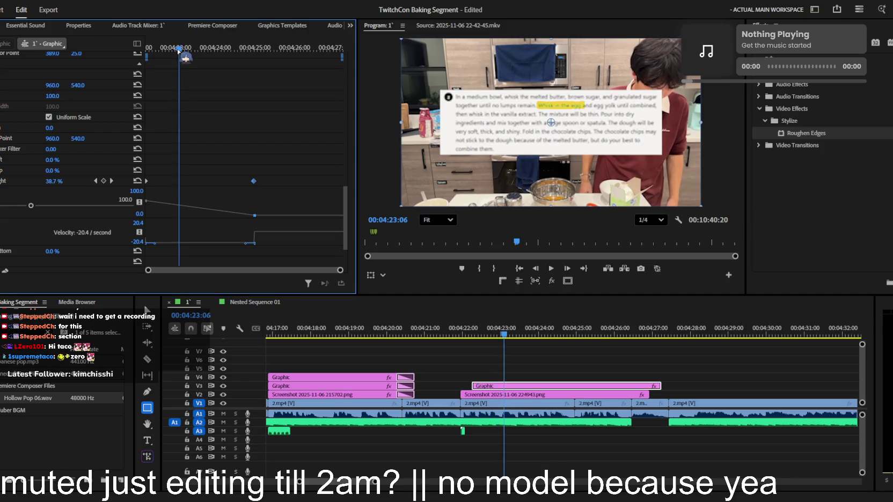
left_click(104, 181)
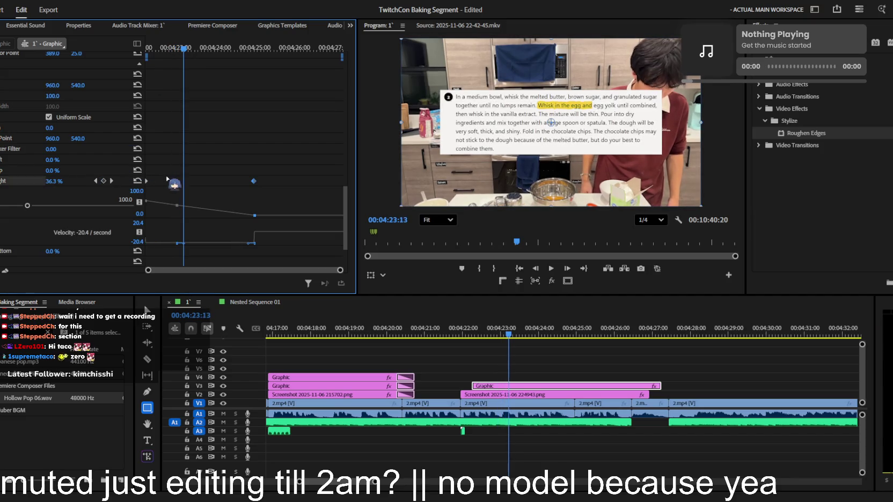
key("space")
left_click_drag(188, 56, 184, 57)
left_click(104, 180)
left_click(172, 48)
key("space")
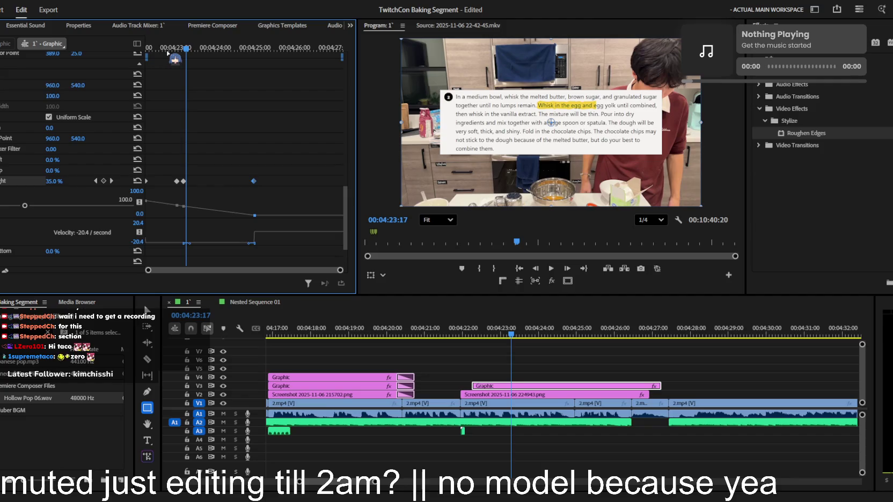
key("space")
key("space")
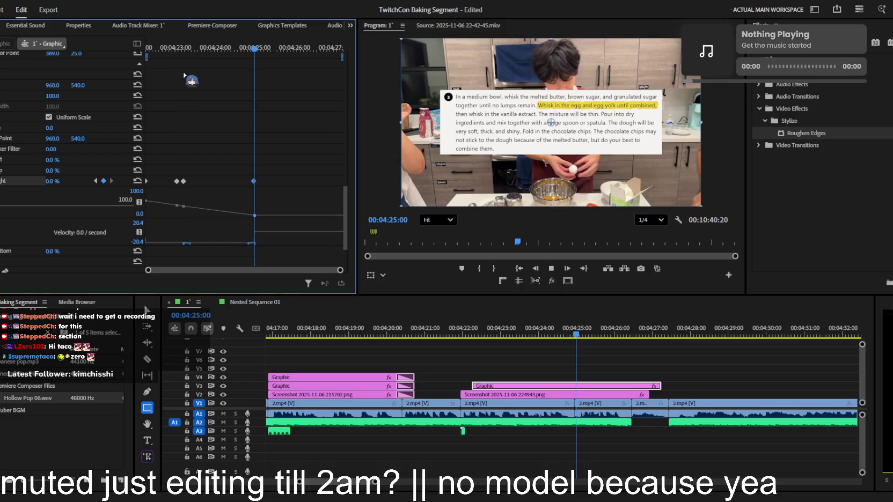
key("space")
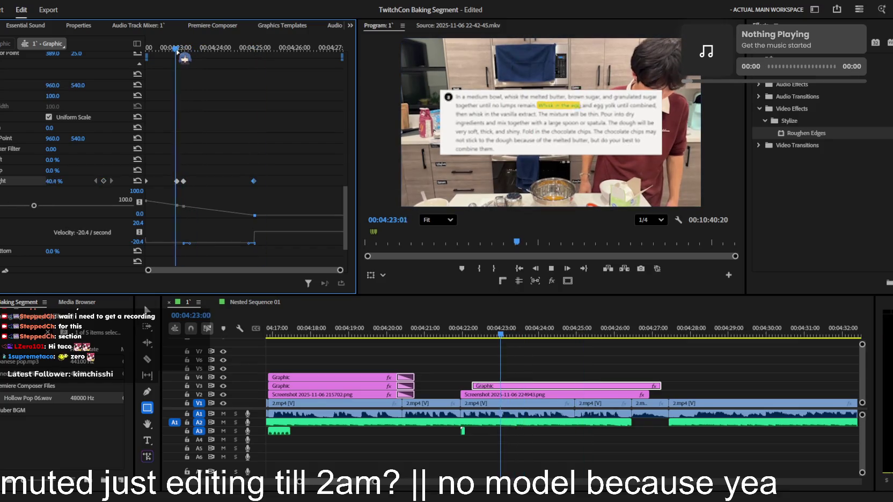
key("space")
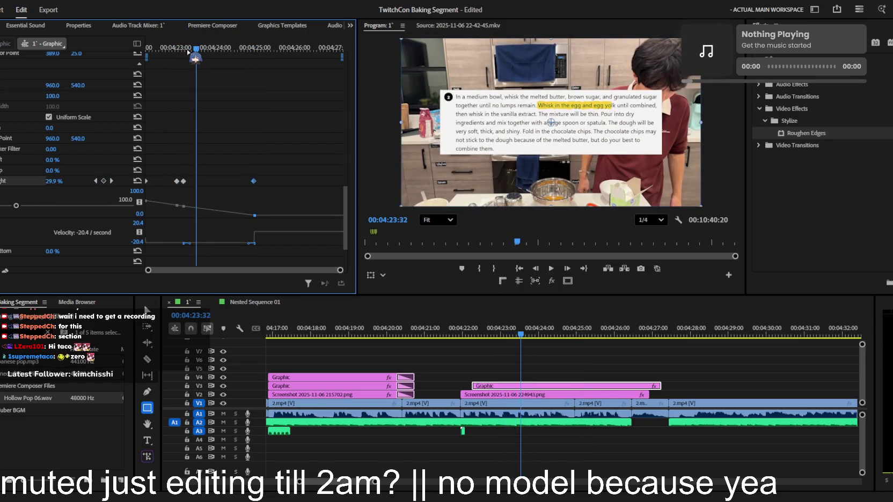
- Set the new highlight keyframes' right crop to 36% and 35%
left_click_drag(202, 56, 196, 79)
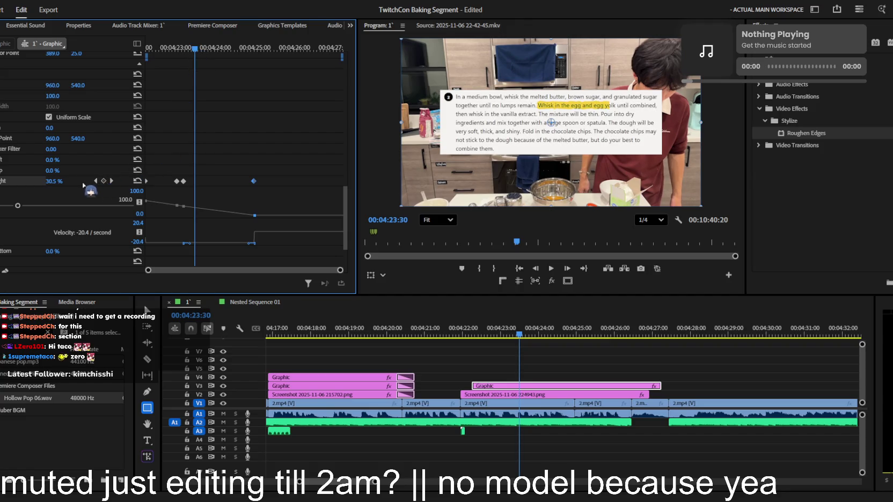
type("36")
key("Return")
key("Left")
key("Left")
key("Left")
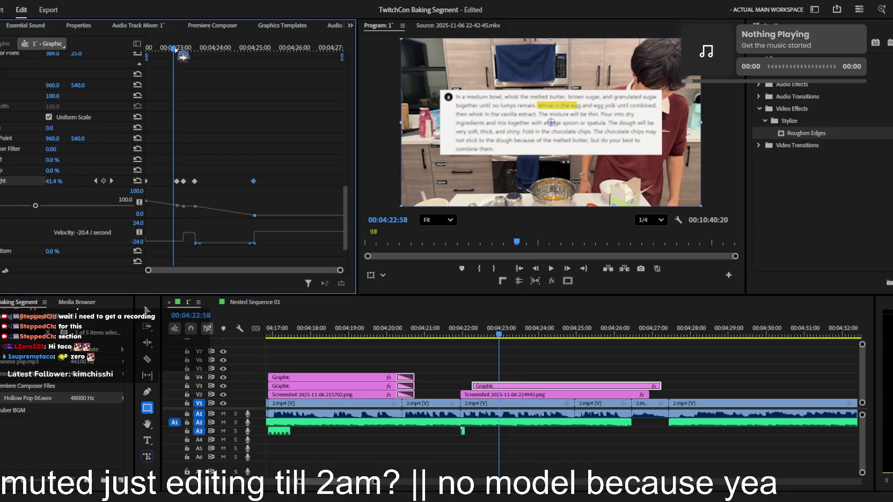
left_click(112, 181)
type("35")
key("Return")
left_click(111, 180)
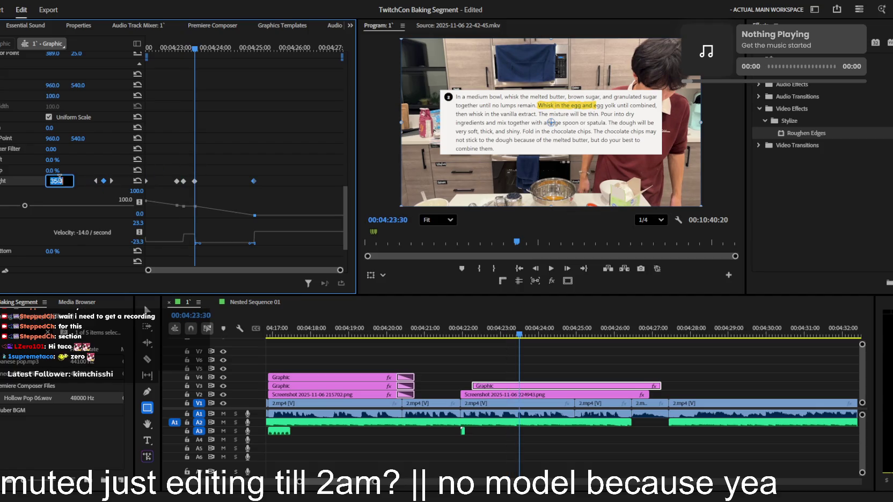
left_click(173, 52)
- Add a crop keyframe where the highlight reaches the end of 'egg yolk' and retime it
key("space")
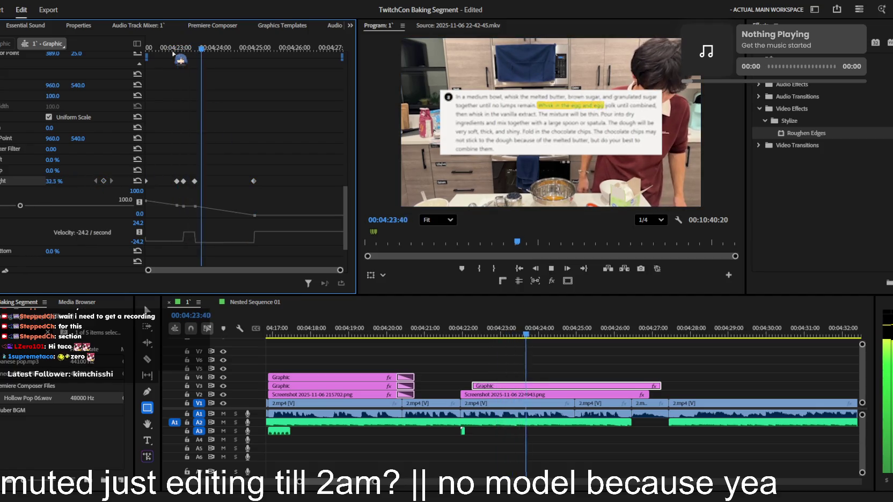
left_click(207, 47)
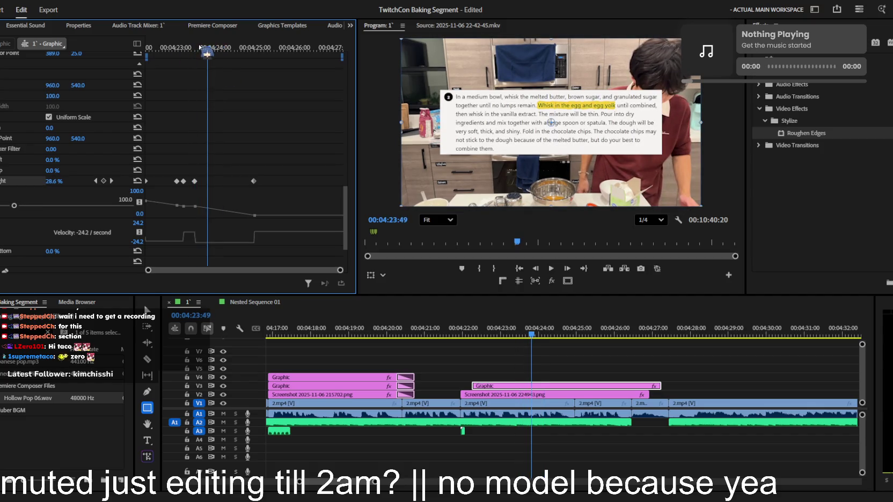
left_click(204, 48)
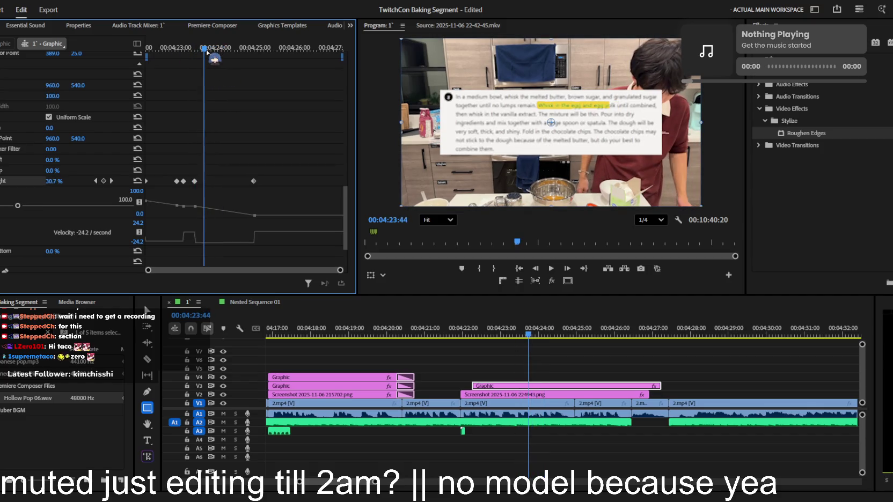
left_click_drag(207, 52, 202, 55)
left_click(104, 181)
key("space")
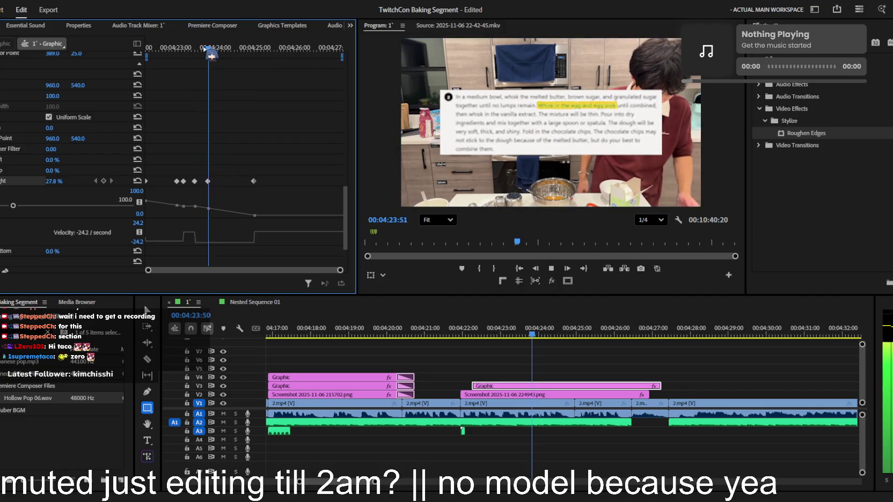
key("space")
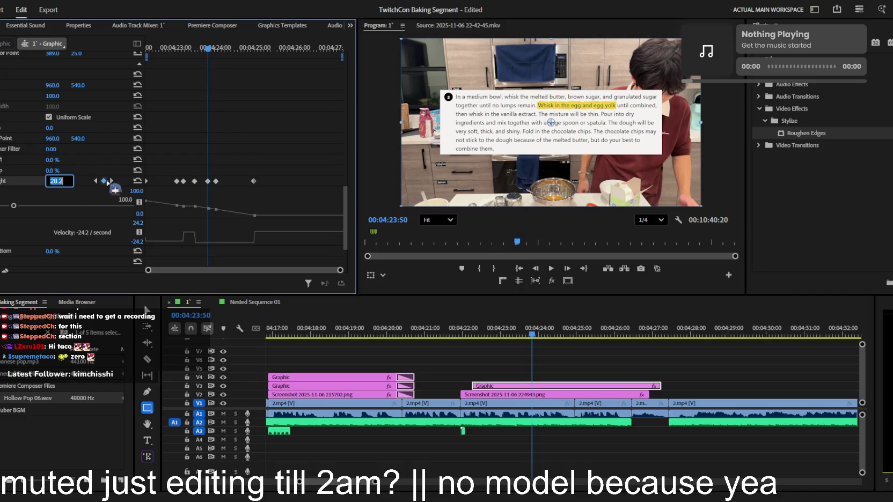
left_click_drag(54, 181, 75, 181)
key("space")
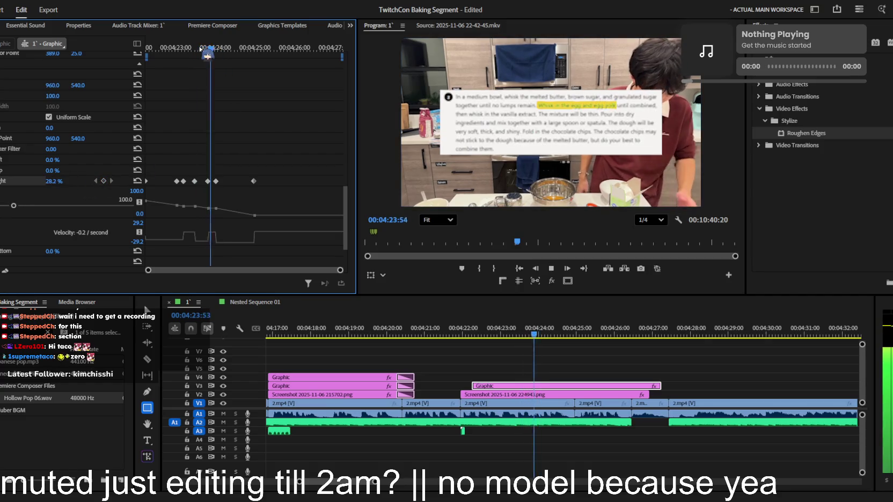
- Select the middle highlight keyframes, replay the full sweep, and deselect the graphic clip
mouse_move(279, 170)
left_mouse_down()
mouse_move(203, 194)
mouse_move(205, 181)
left_mouse_up()
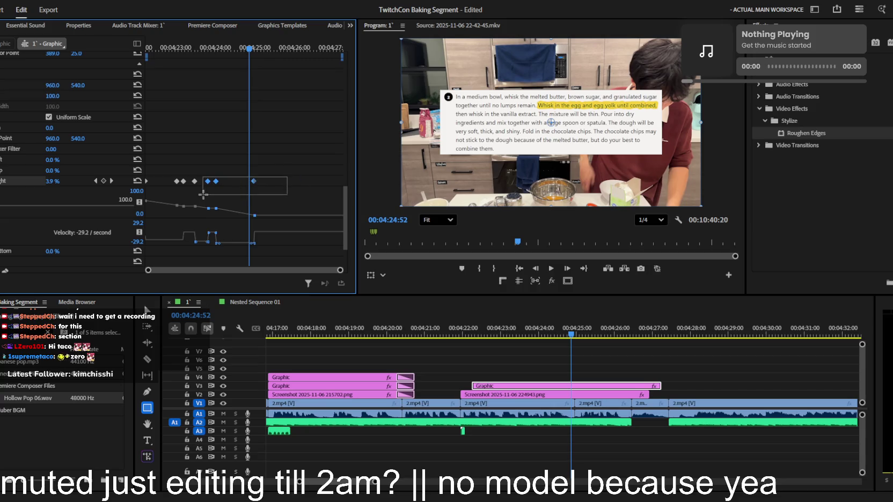
left_click(198, 48)
key("Up")
key("space")
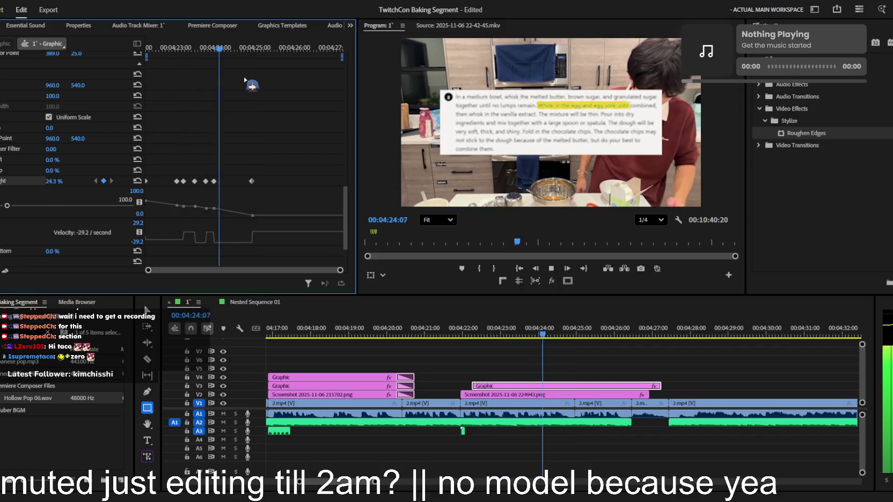
key("space")
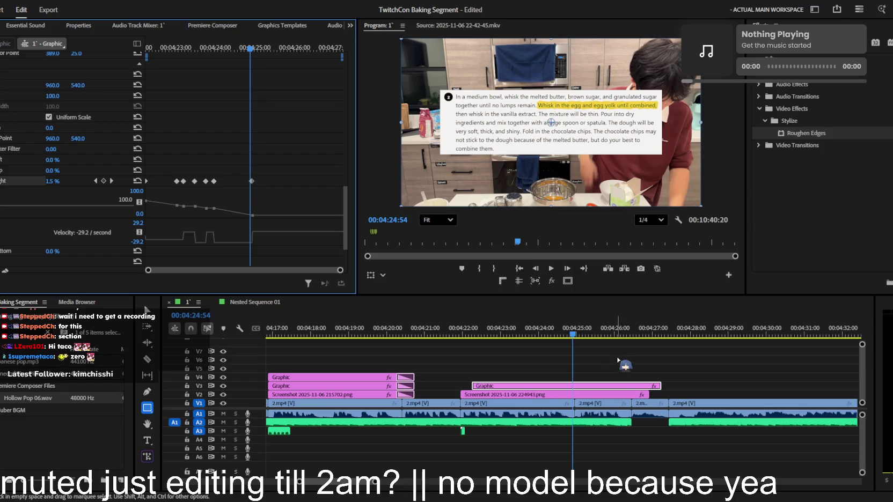
left_click(624, 366)
left_click_drag(552, 337, 477, 336)
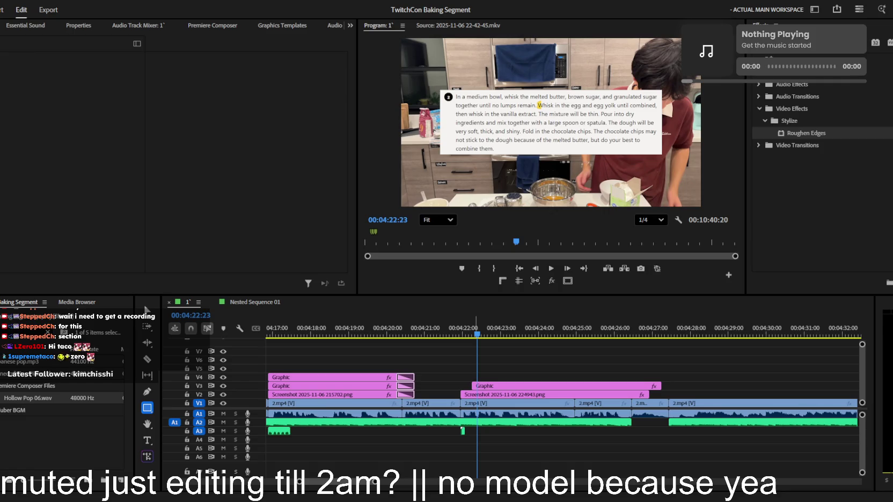
- Filter the project bin so the sound-effect items are listed, and browse them
left_click(108, 344)
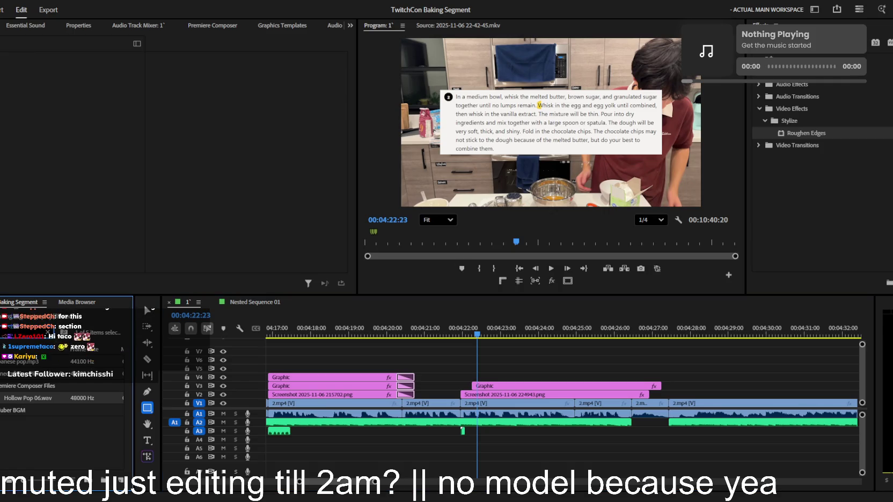
key("Delete")
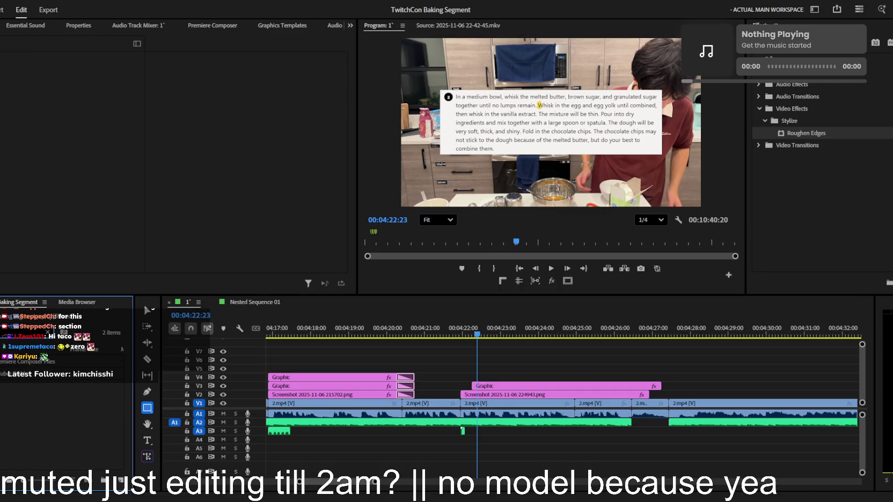
key("ctrl+z")
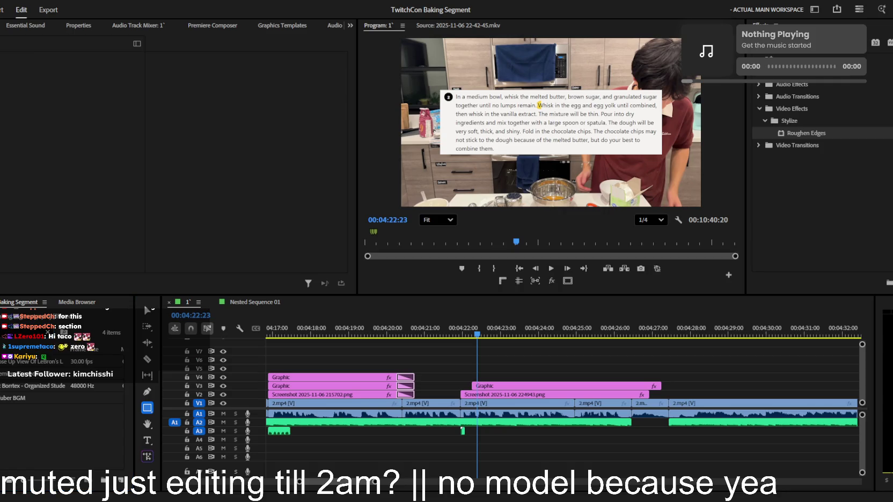
scroll(582, 367, "down", 3)
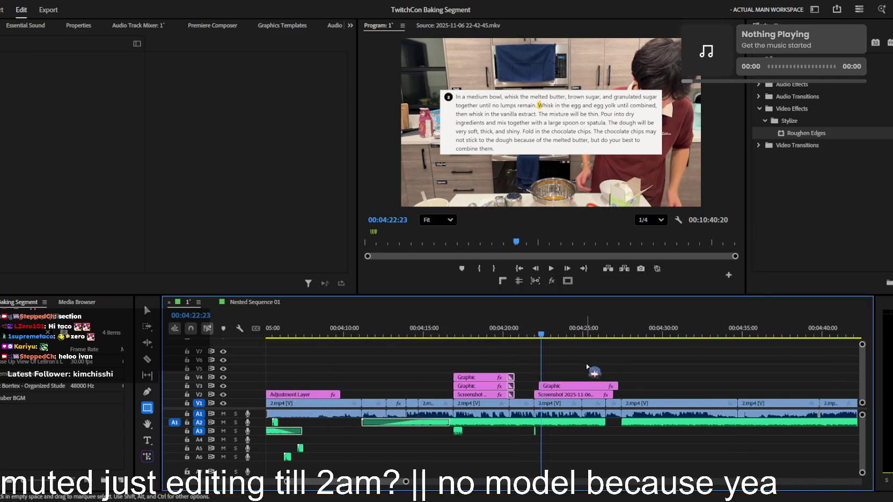
scroll(581, 367, "down", 3)
scroll(581, 368, "down", 3)
scroll(581, 368, "down", 3)
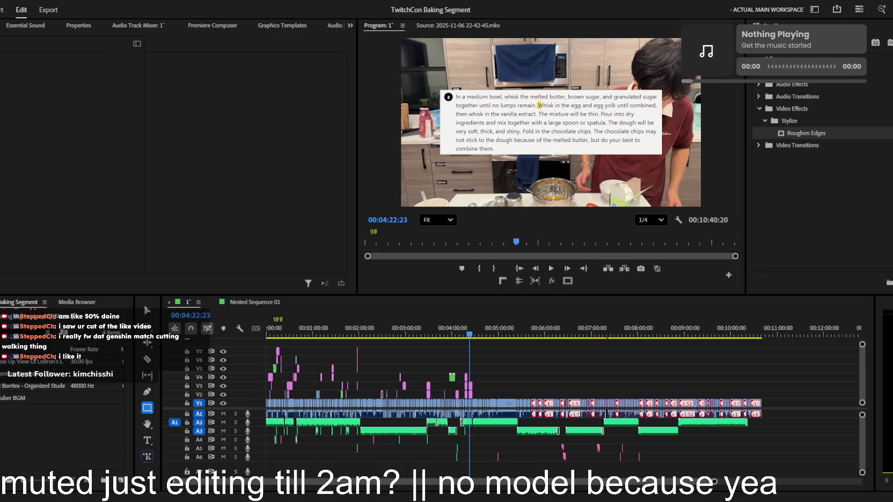
scroll(536, 402, "up", 2)
scroll(537, 403, "up", 2)
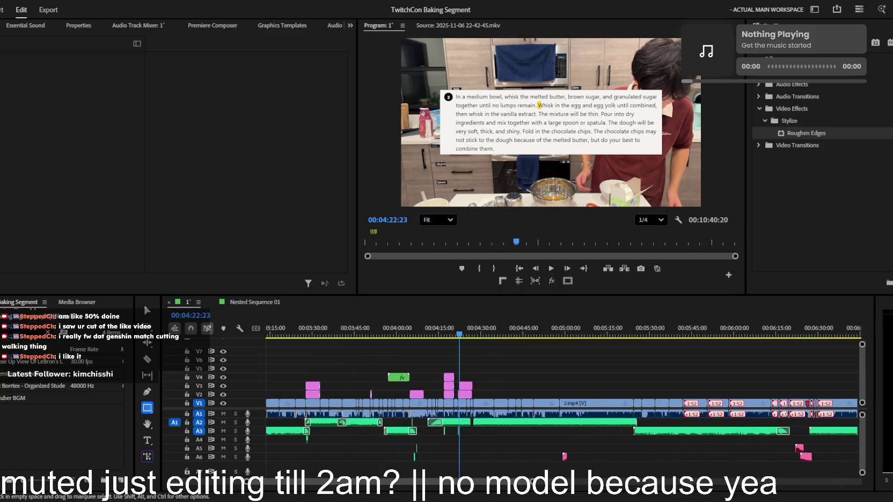
scroll(537, 402, "up", 2)
scroll(382, 402, "up", 2)
scroll(382, 402, "up", 2)
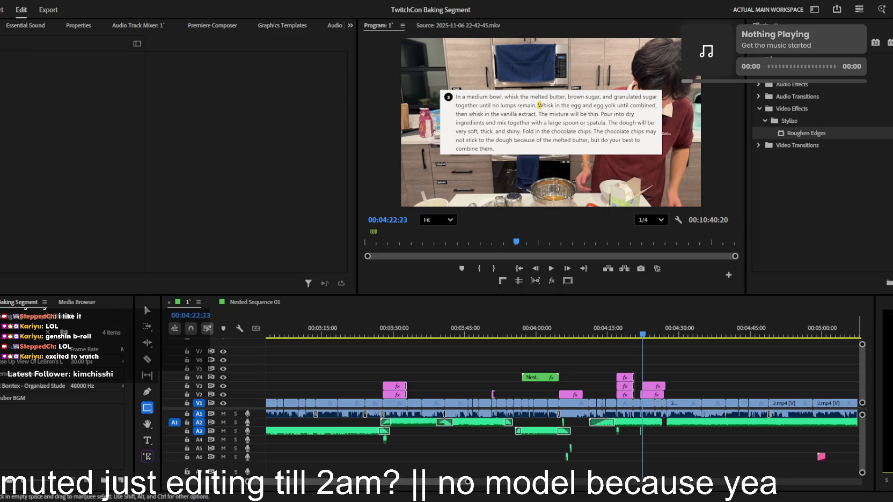
- Zoom the timeline out and back in around the playhead, then pick the Borrtex SFX
key("minus")
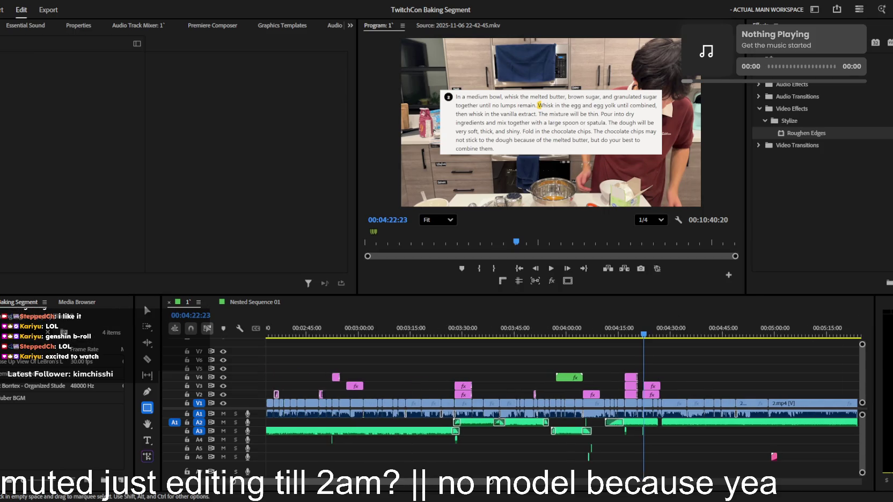
key("minus")
key("minus")
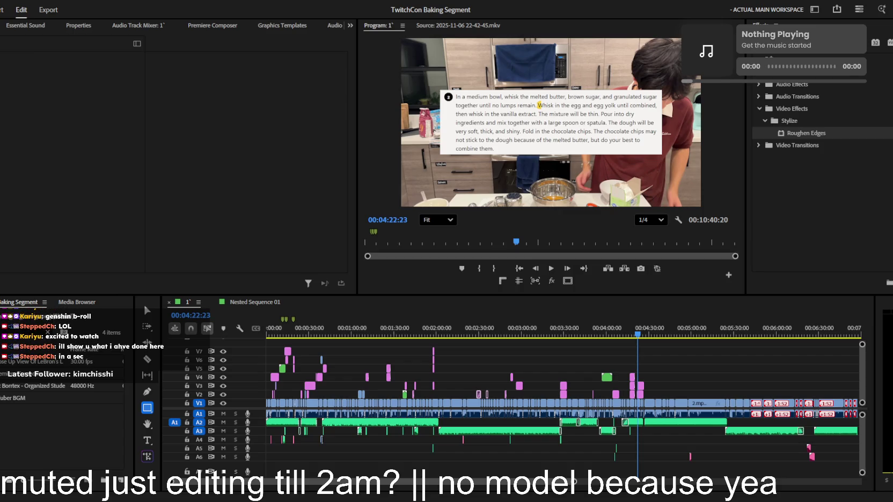
key("equal")
key("equal")
key("equal")
key("equal")
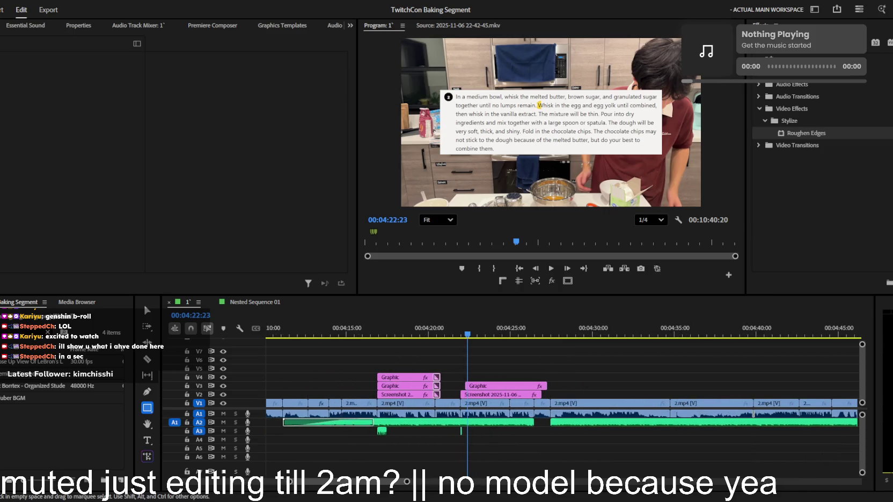
left_click(16, 386)
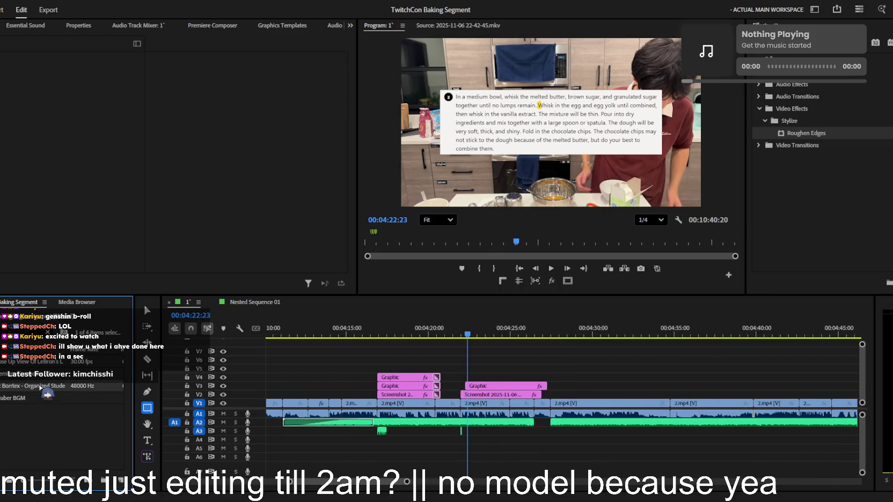
- Place the Borrtex sound effect on A5 at the playhead and razor off the unwanted piece
left_click_drag(15, 387, 517, 448)
key("space")
key("equal")
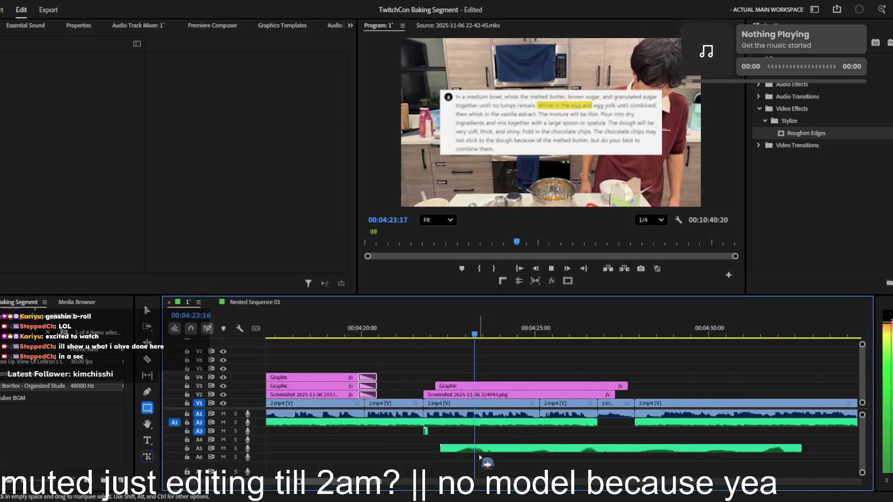
key("c")
left_click(505, 448)
key("v")
left_click(537, 448)
key("Delete")
left_click(462, 448)
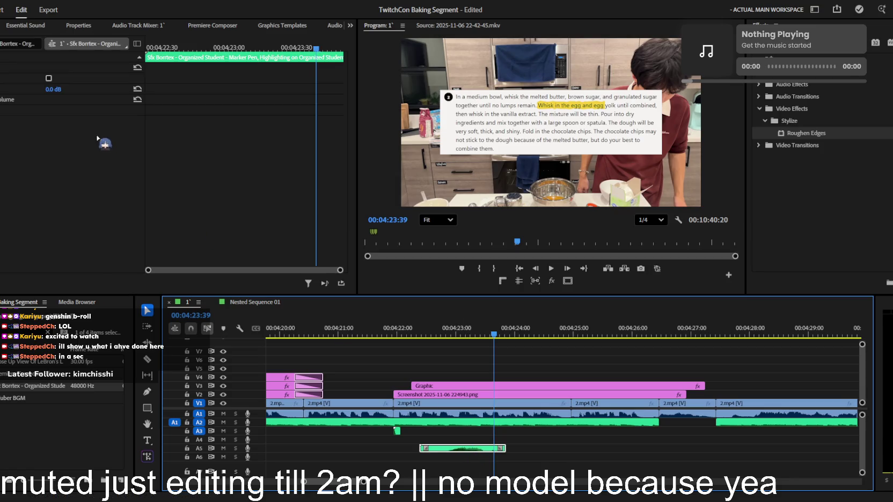
- Lower the sound effect to -14.2 dB and move it onto A4 at the highlight start
left_click_drag(53, 90, 0, 89)
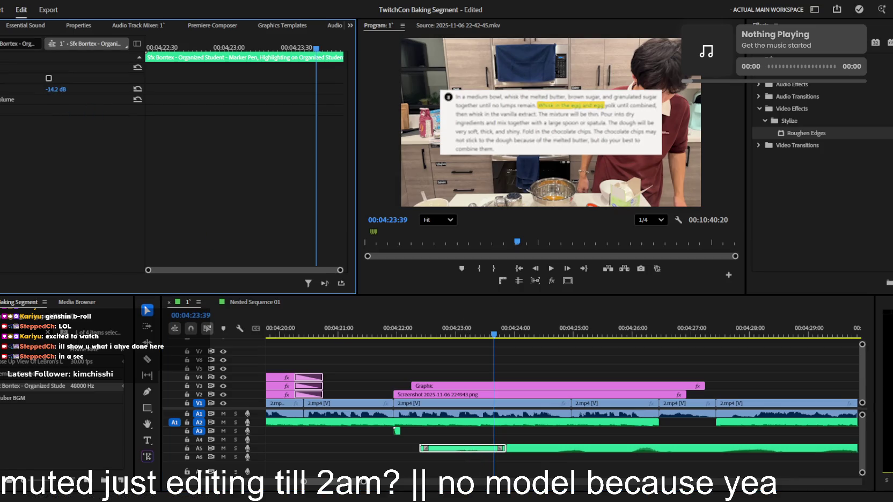
left_click(440, 329)
key("equal")
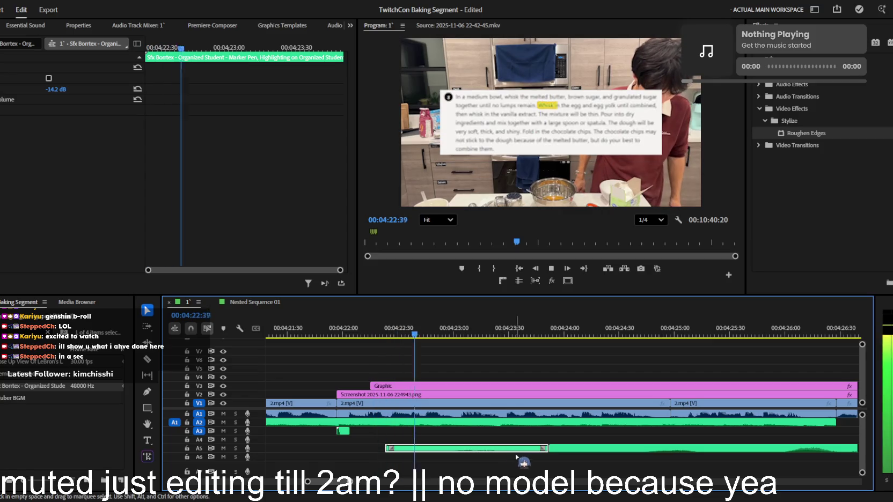
key("j")
key("k")
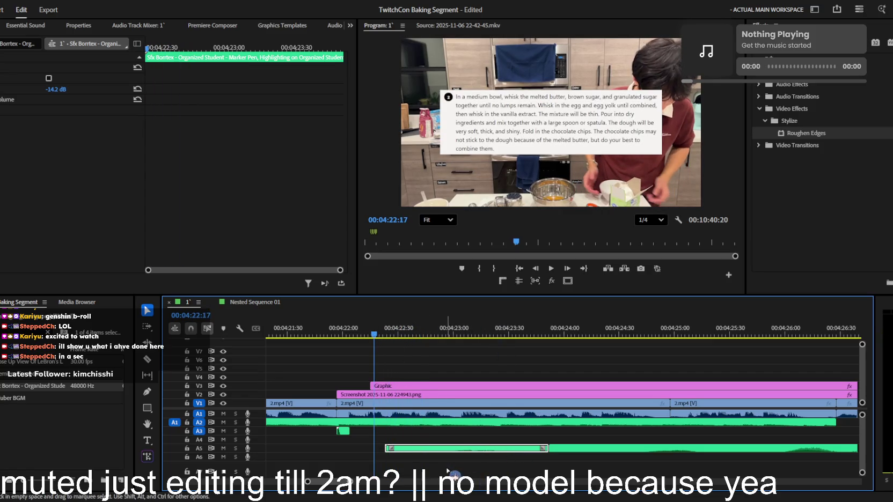
left_click_drag(402, 448, 410, 440)
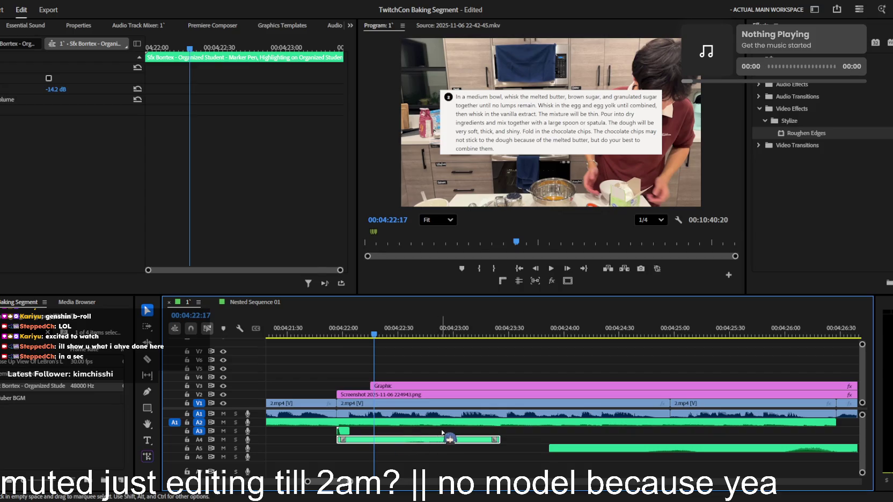
left_click(437, 432)
key("space")
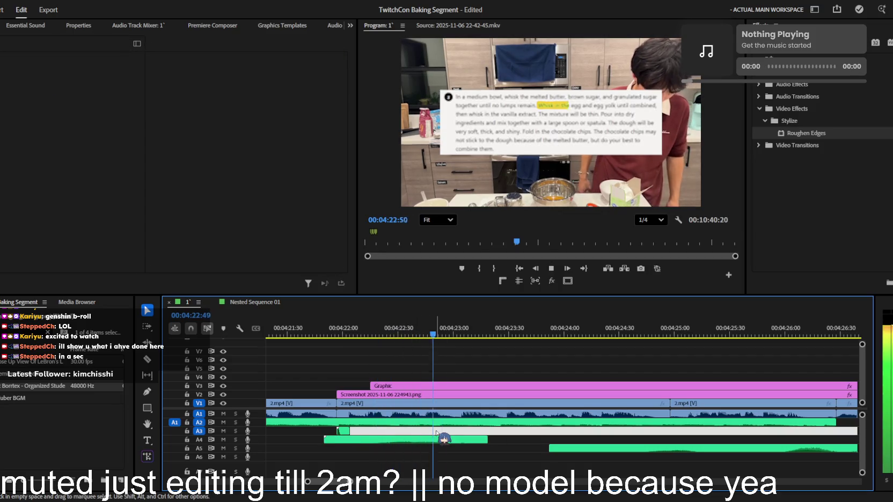
key("j")
left_click(448, 447)
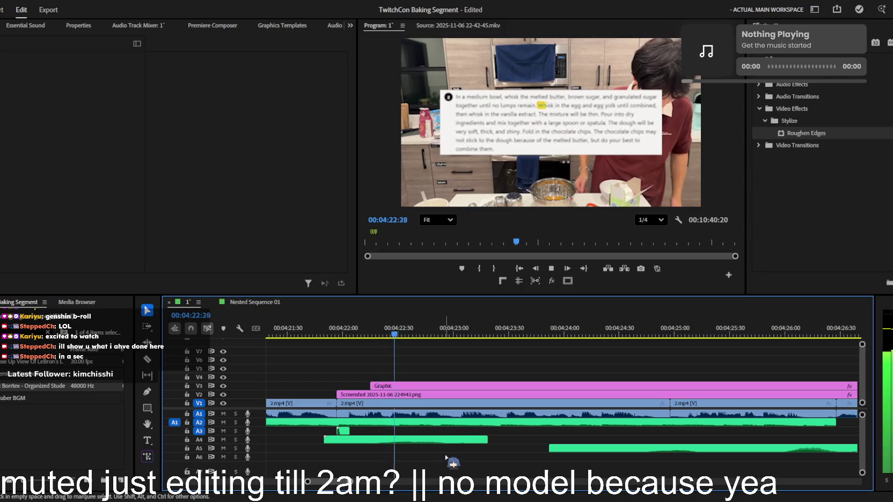
- Extend the A4 sound effect's end to roughly 04:23:27 and check the timing
left_click(147, 342)
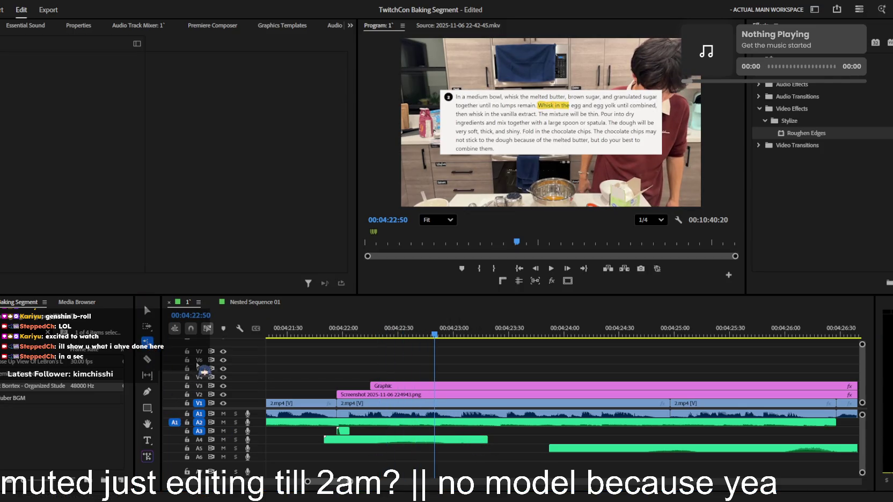
left_click(428, 336)
left_click_drag(427, 334, 377, 335)
key("v")
left_click(407, 440)
key("space")
left_click_drag(486, 439, 510, 439)
key("space")
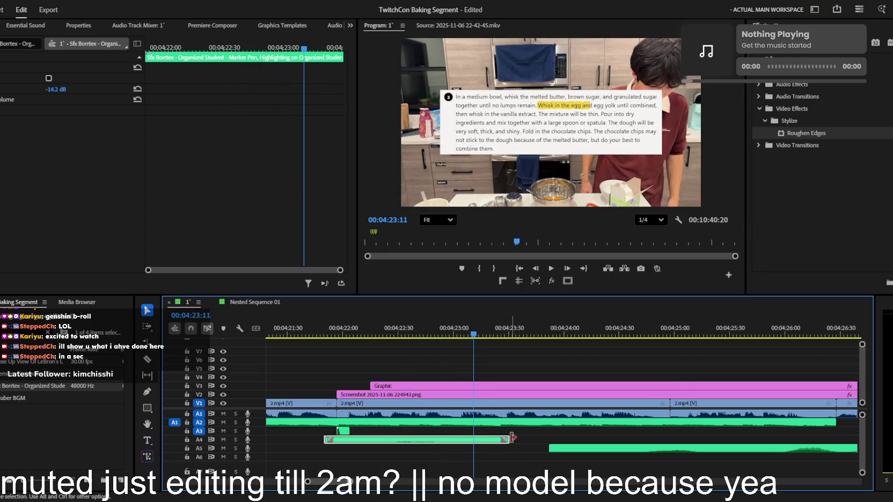
left_click(488, 386)
scroll(205, 201, "down", 4)
- Ripple-trim the A4 marker-pen sound effect longer and preview it
scroll(205, 201, "down", 4)
scroll(205, 201, "down", 2)
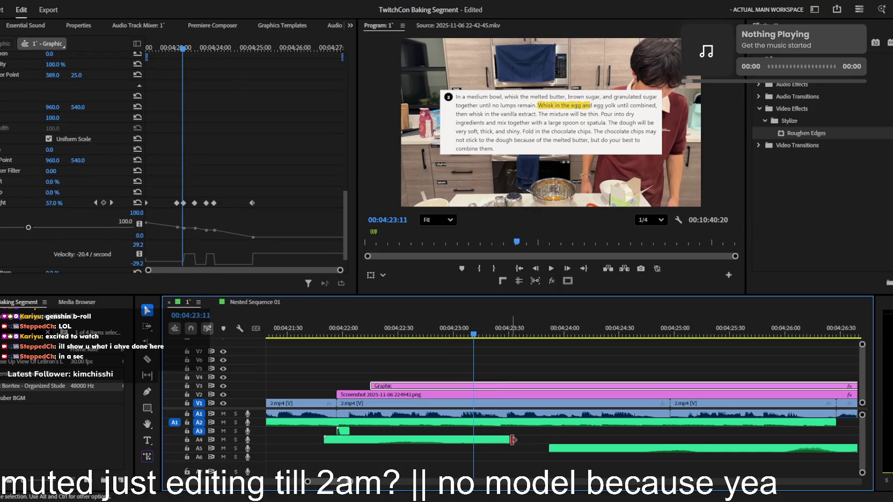
left_click_drag(438, 334, 405, 334)
left_click(150, 344)
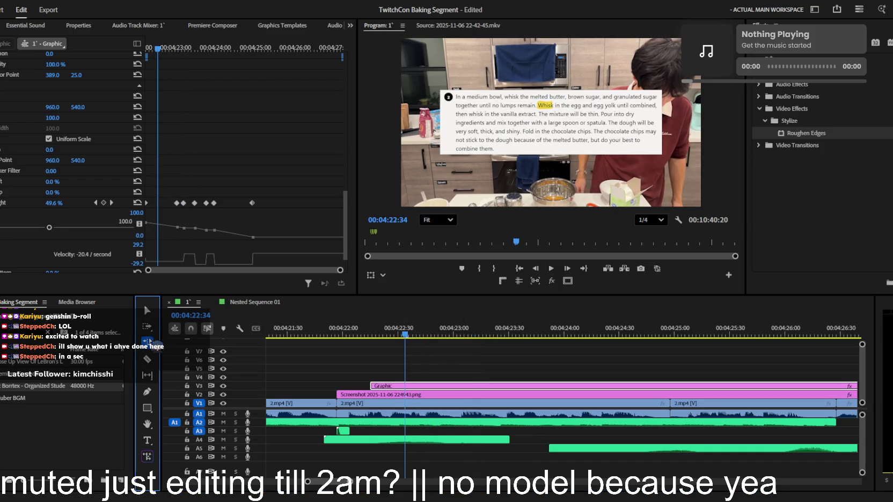
left_click_drag(509, 439, 548, 439)
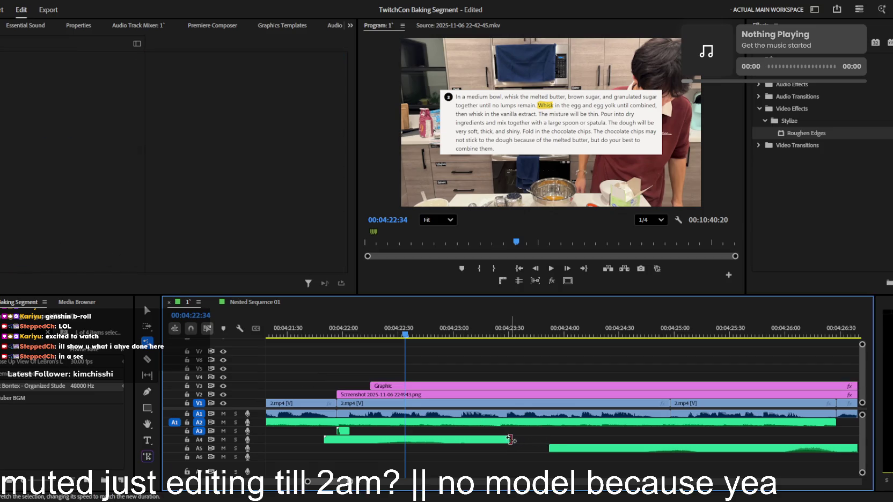
key("space")
key("space")
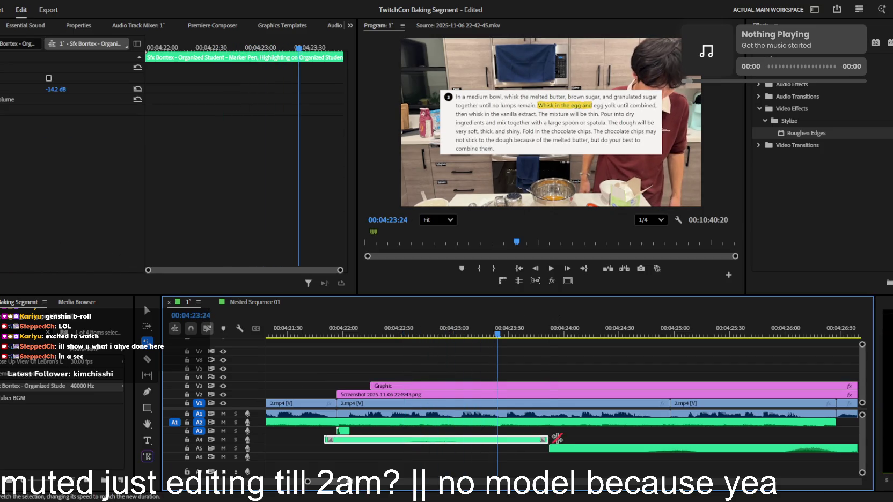
key("space")
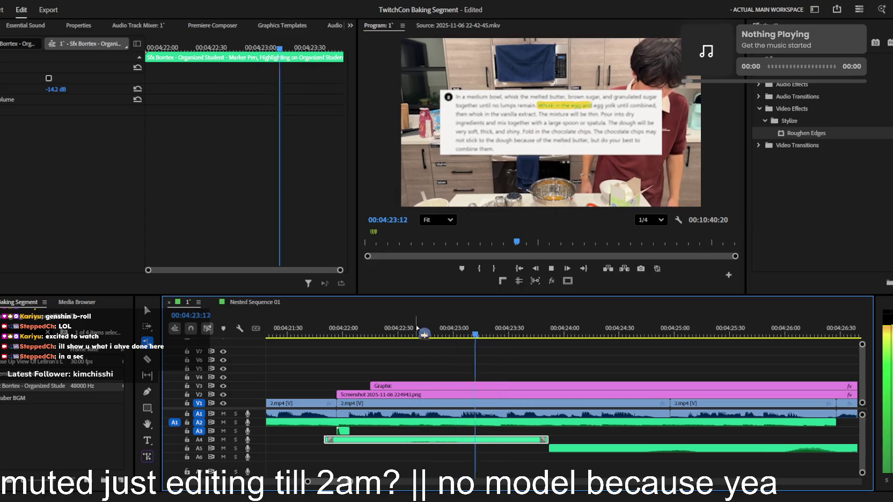
- Slide the A5 sound effect piece earlier and replay the section
key("v")
left_click_drag(608, 451, 513, 452)
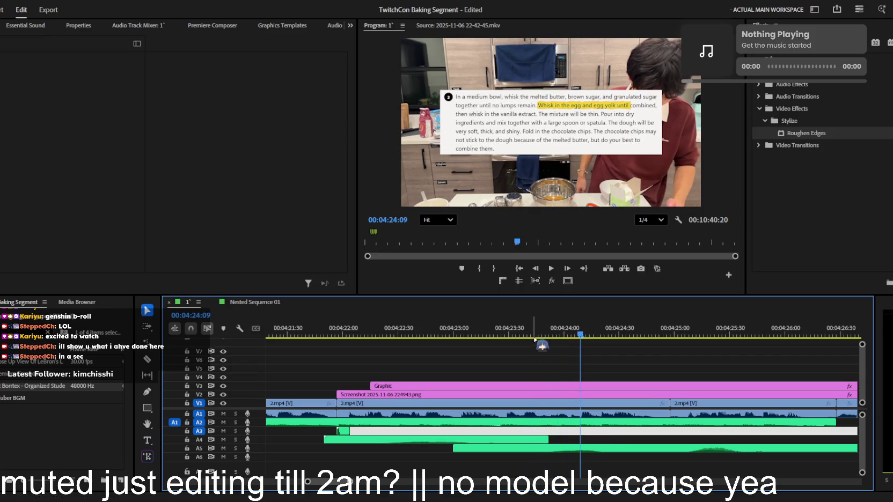
left_click(477, 332)
key("space")
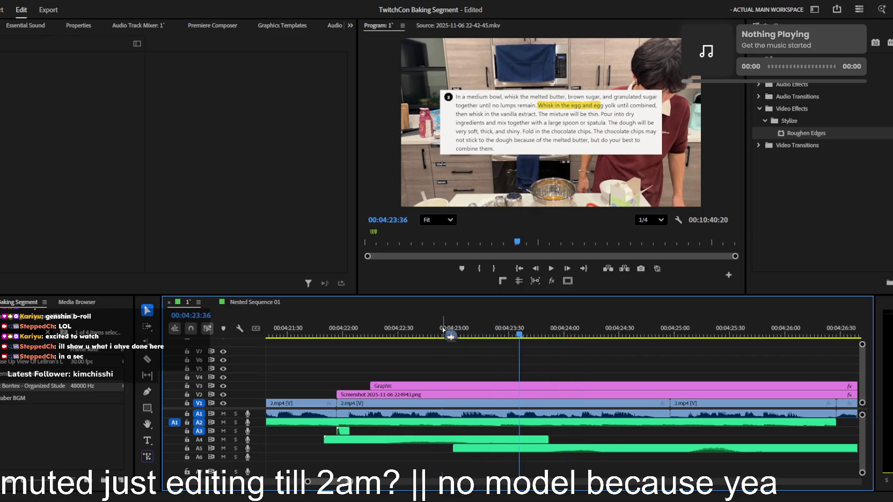
left_click(405, 329)
key("space")
- Extend the second sound piece's start earlier and slide it to follow the A4 clip
mouse_move(583, 448)
left_mouse_down()
mouse_move(546, 450)
mouse_move(563, 450)
left_mouse_up()
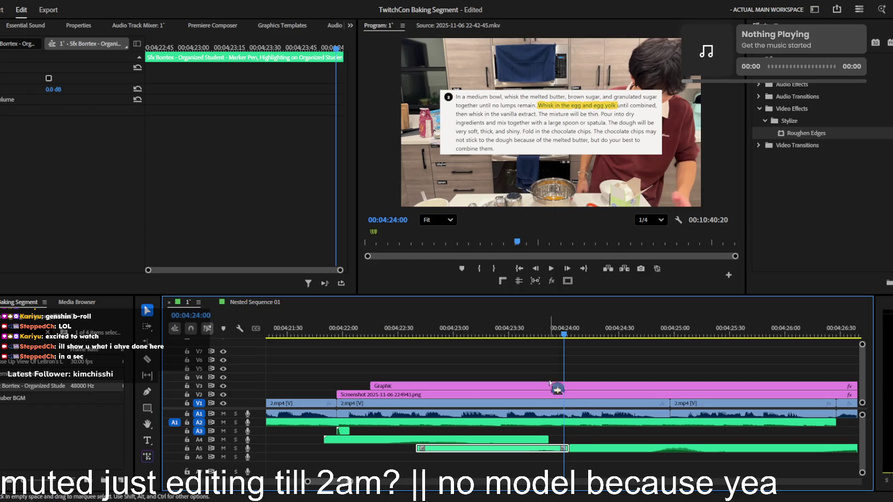
left_click(511, 359)
key("space")
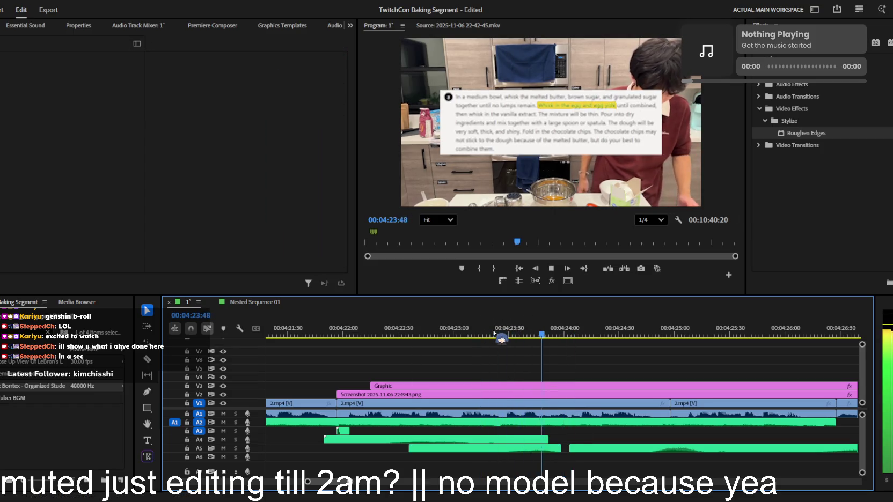
key("space")
scroll(651, 449, "down", 3)
scroll(651, 448, "down", 2)
left_click_drag(514, 451, 415, 458)
key("space")
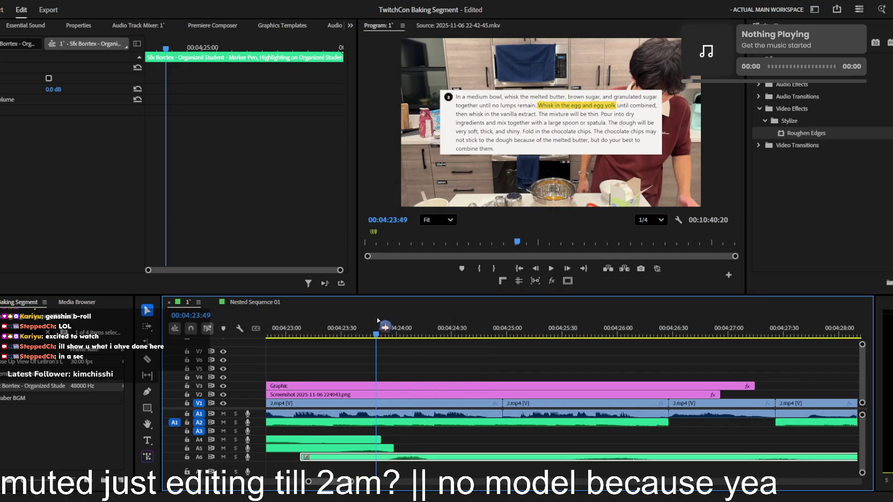
- Zoom out to 04:21–04:30, review the three SFX clips, and delete the A6 clip's tail
key("space")
left_click_drag(414, 457, 418, 456)
key("minus")
key("minus")
left_click_drag(525, 438, 443, 454)
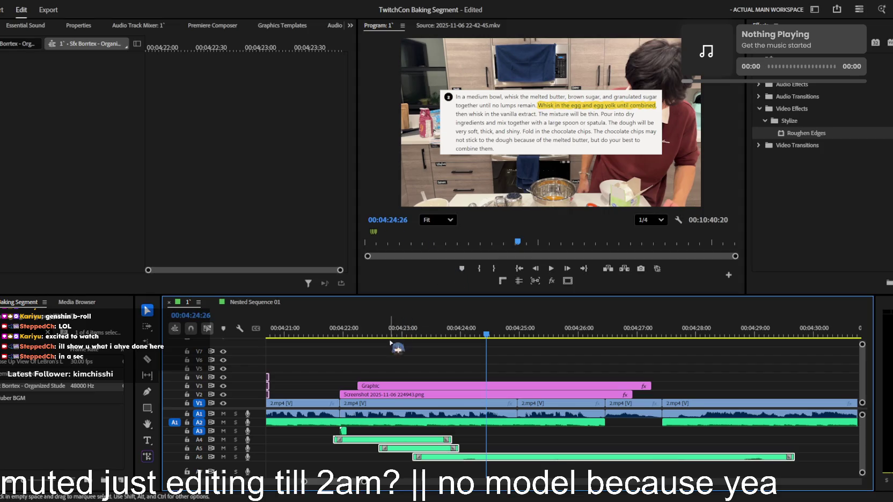
key("space")
left_click(424, 359)
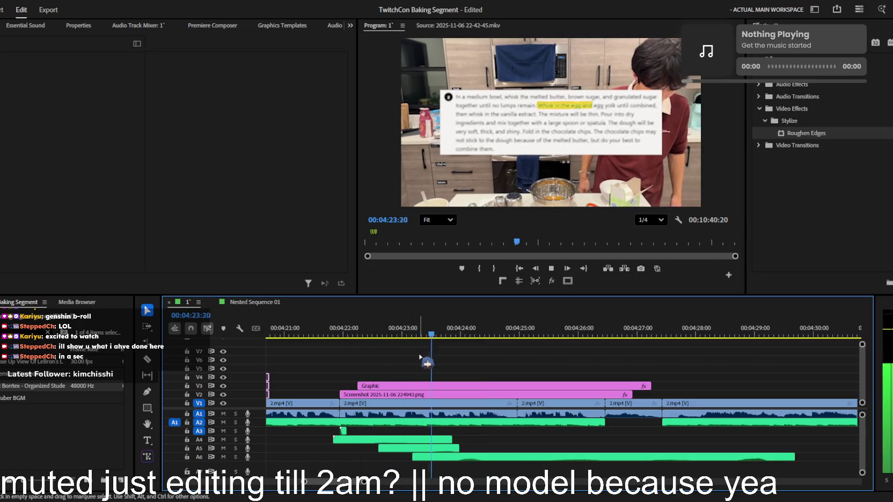
key("equal")
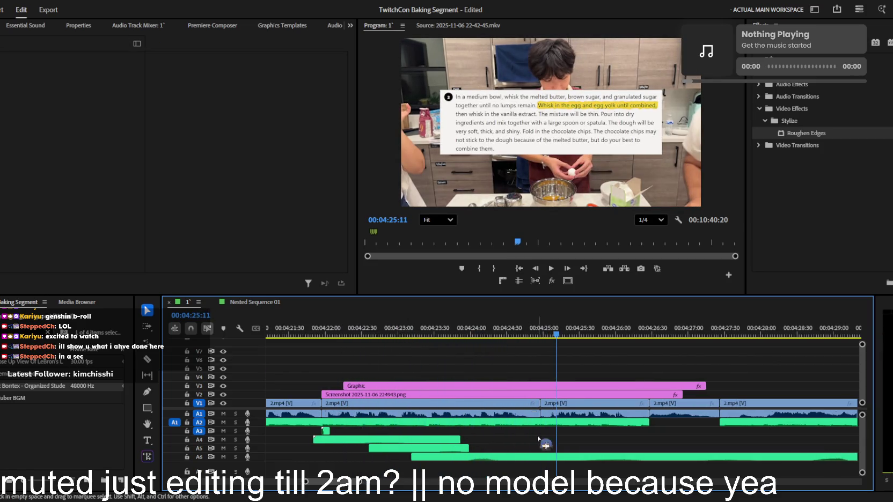
left_click(555, 457)
key("Delete")
- Move the playhead to 04:22:33 and rearrange the recipe Screenshot clip, removing its duplicate
left_click(384, 439)
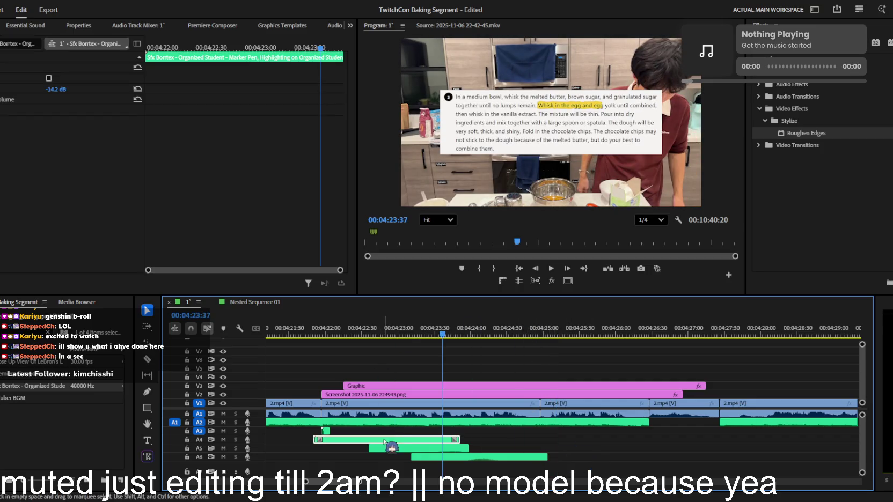
left_click(402, 232)
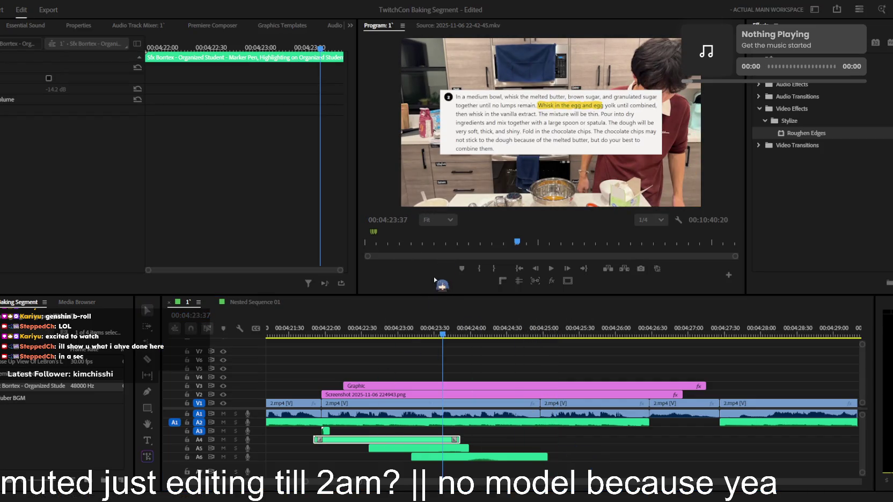
left_click_drag(376, 333, 366, 333)
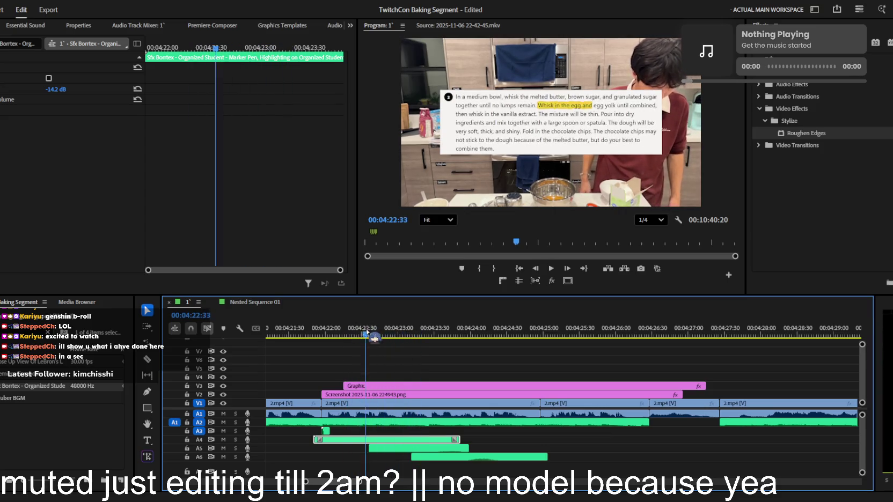
left_click(365, 395)
left_click_drag(365, 395, 366, 388)
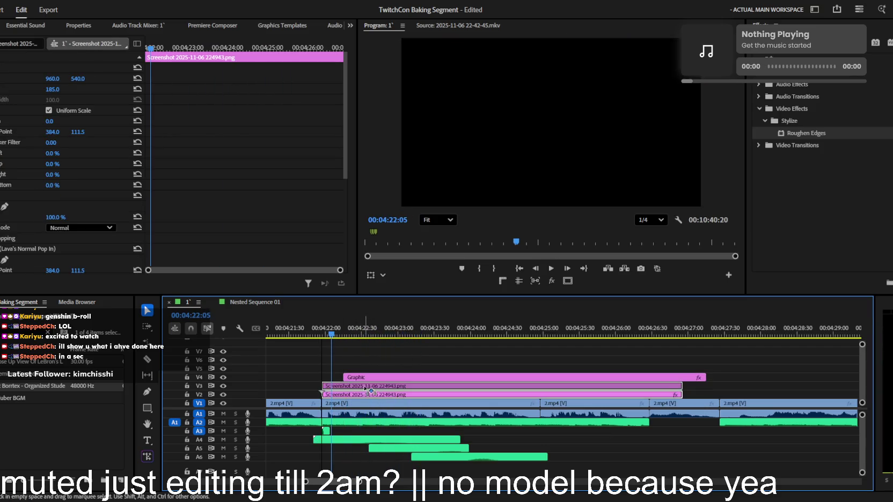
scroll(68, 251, "down", 3)
scroll(69, 251, "down", 2)
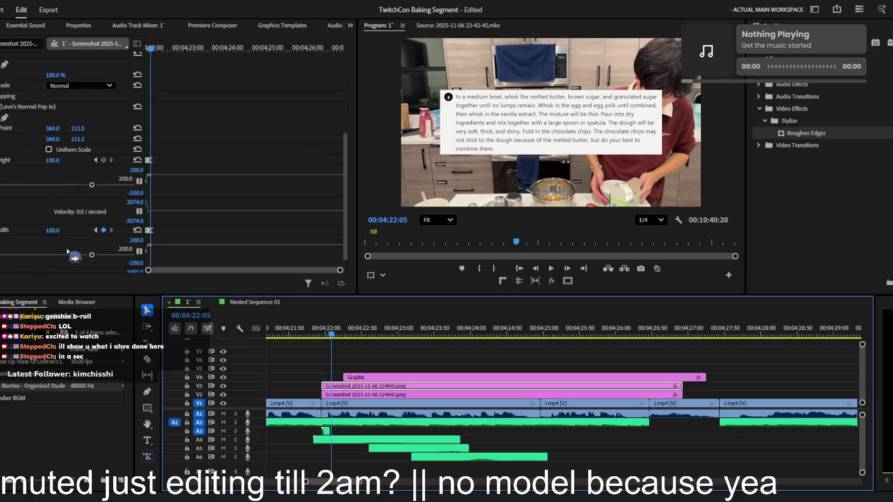
key("Delete")
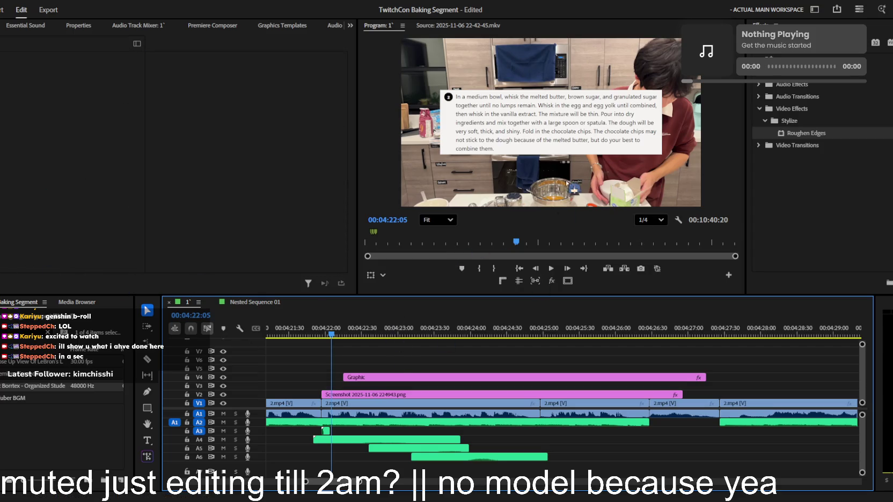
left_click_drag(805, 133, 642, 42)
left_click(859, 42)
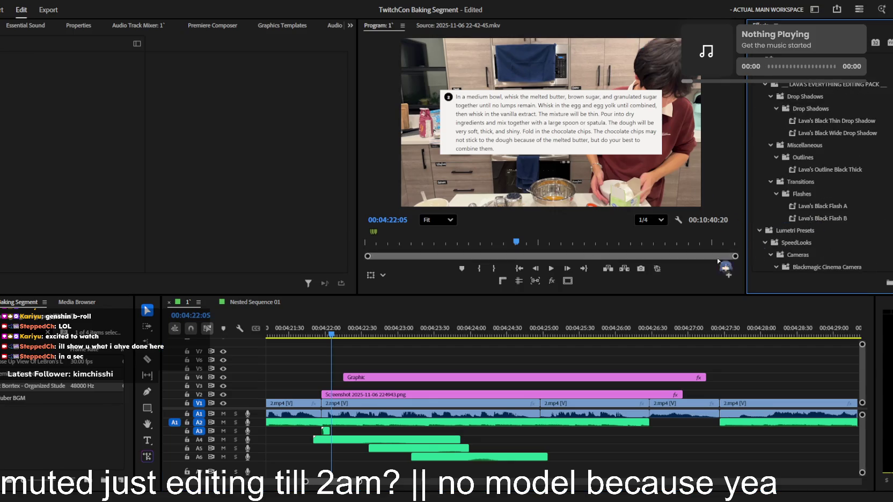
- Place a Black Video clip from the Project panel beneath the recipe Screenshot at 0% opacity
left_click(59, 339)
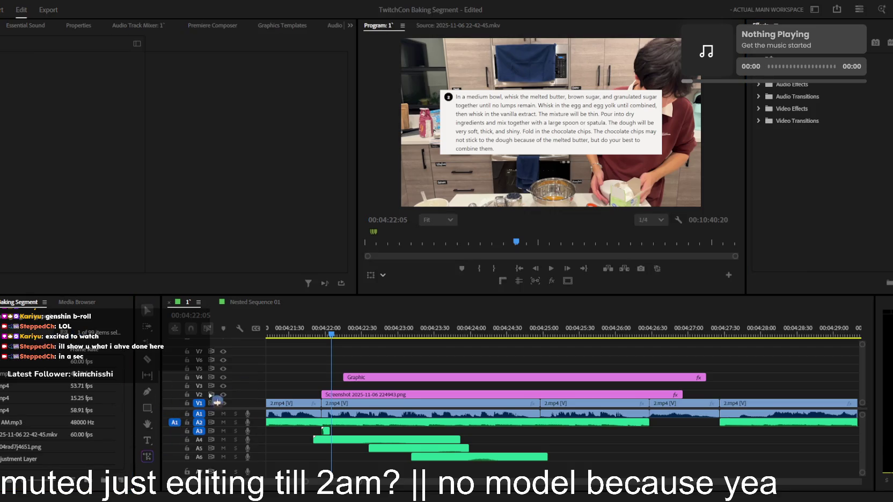
left_click(75, 367)
mouse_move(24, 457)
left_mouse_down()
mouse_move(333, 386)
mouse_move(370, 397)
left_mouse_up()
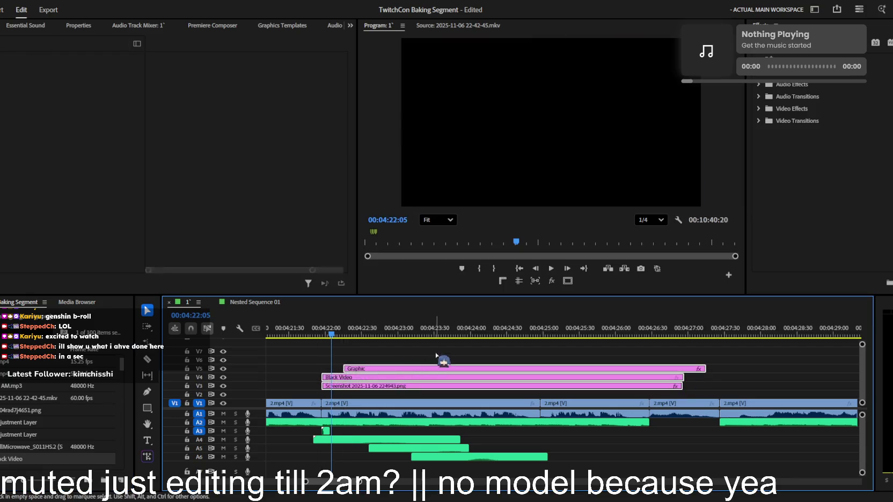
key("Delete")
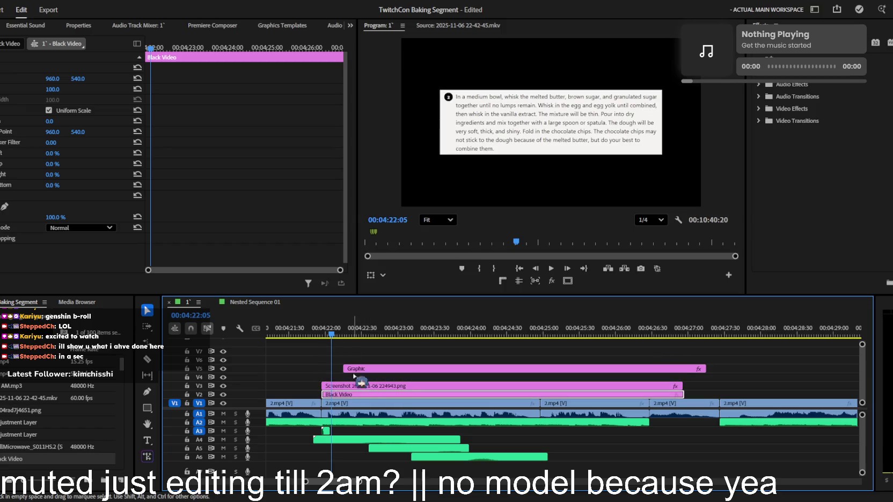
left_click_drag(56, 217, 22, 217)
- Keyframe the Black Video opacity to fade up to about 96% at the overlay start
left_click(146, 48)
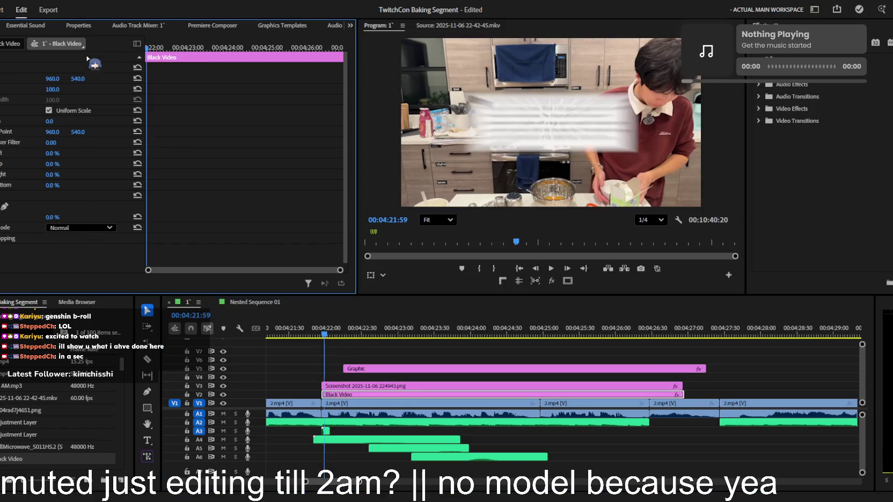
left_click_drag(146, 49, 148, 77)
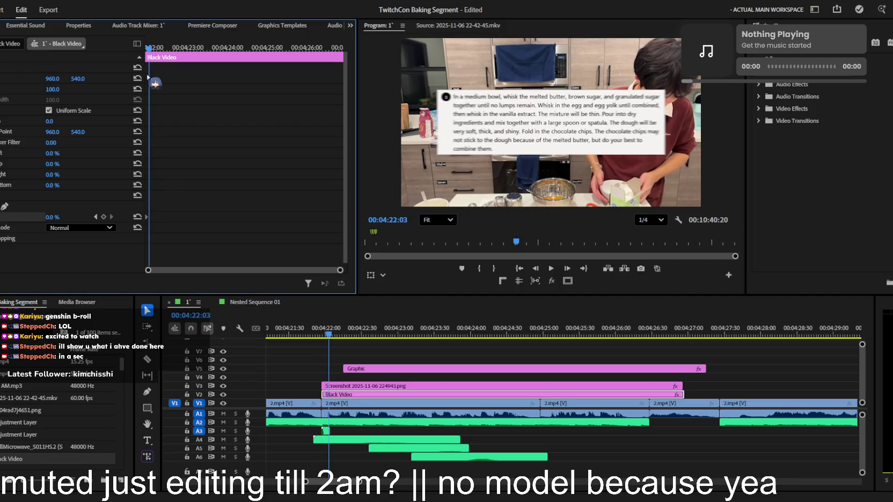
left_click_drag(53, 216, 84, 216)
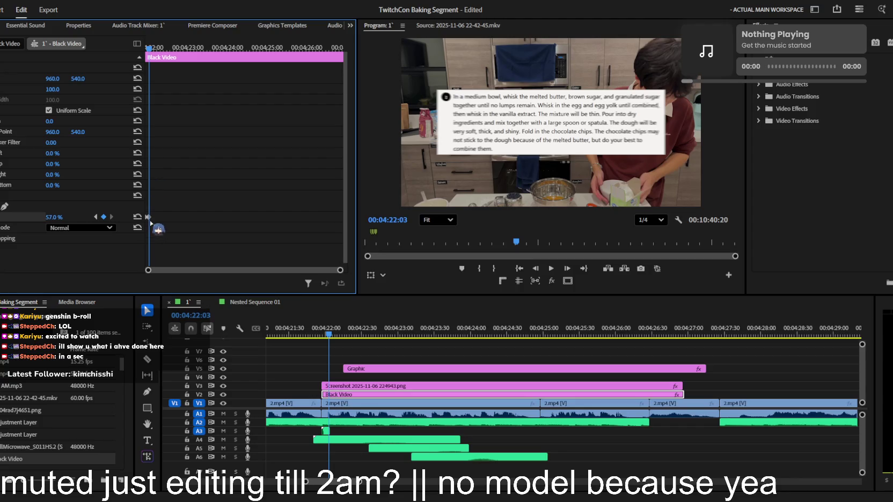
left_click_drag(158, 222, 165, 223)
left_click(111, 217)
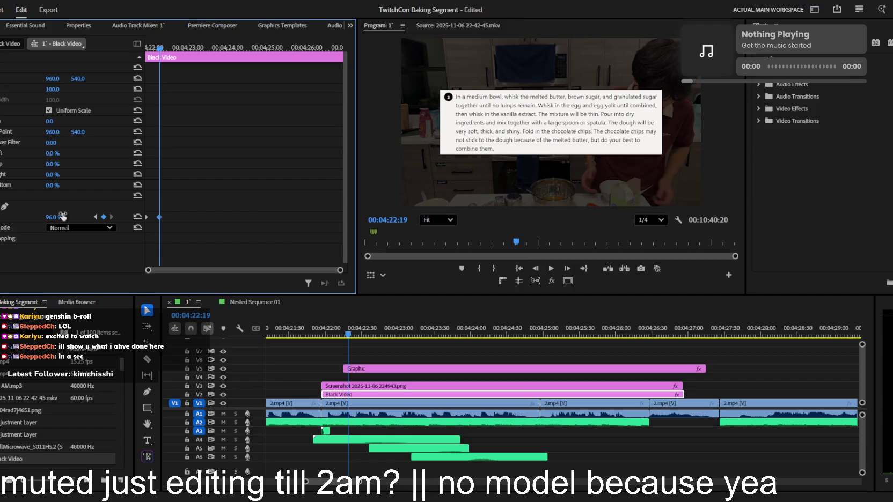
left_click_drag(177, 47, 172, 48)
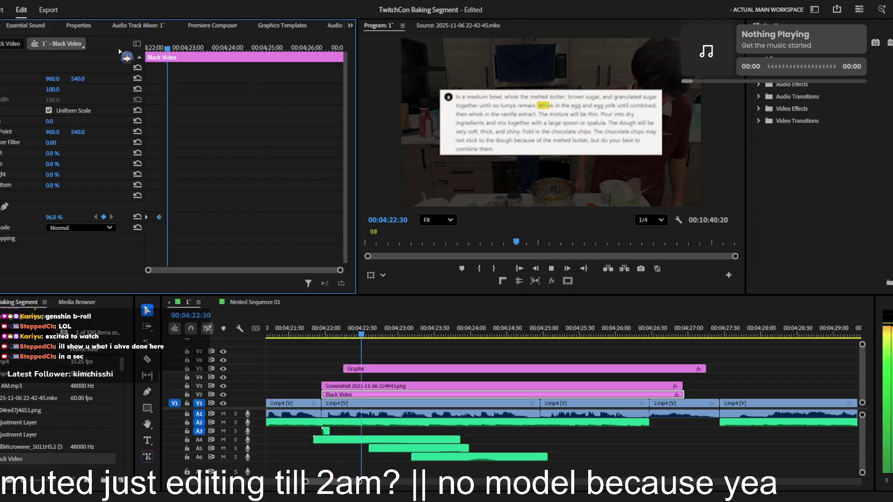
left_click(382, 386)
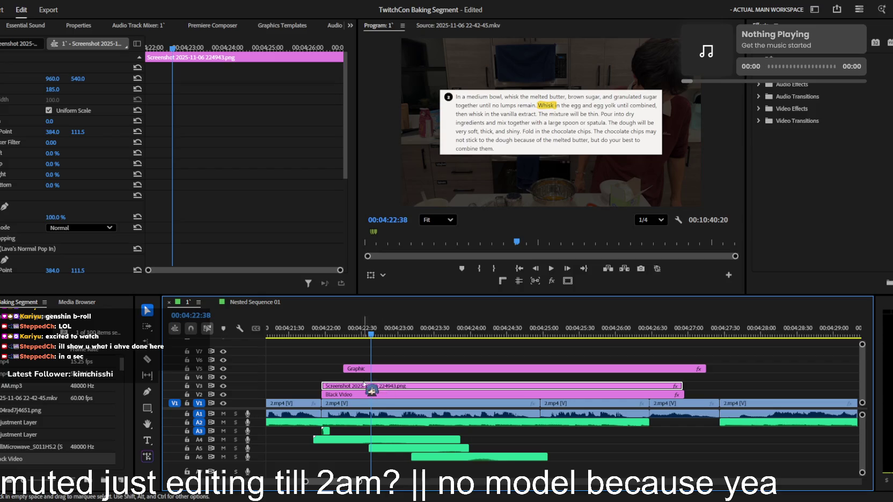
- Remove the accidental duplicate Screenshot clip on V4, keeping the original on V3 selected
left_click_drag(373, 386, 369, 378)
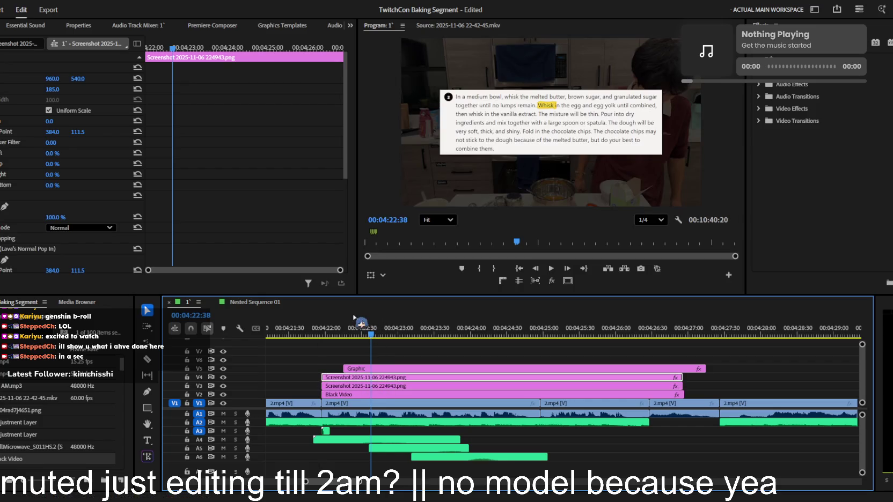
scroll(8, 228, "down", 3)
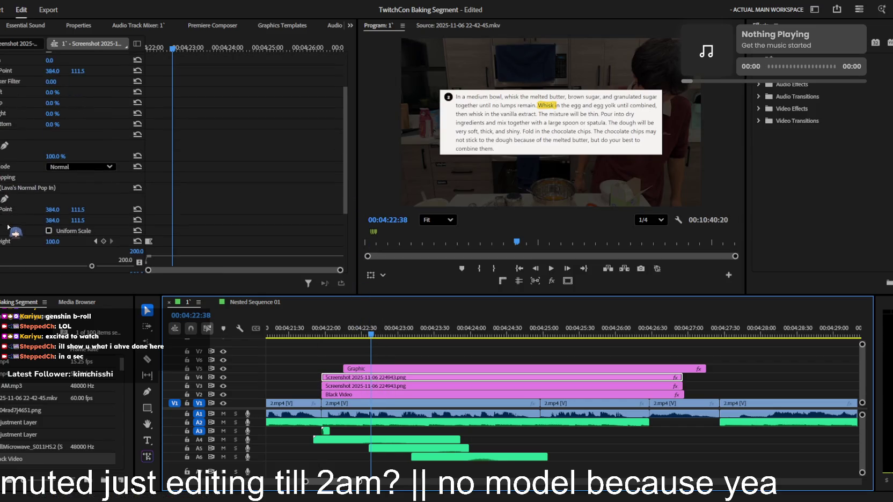
key("Delete")
left_click(378, 386)
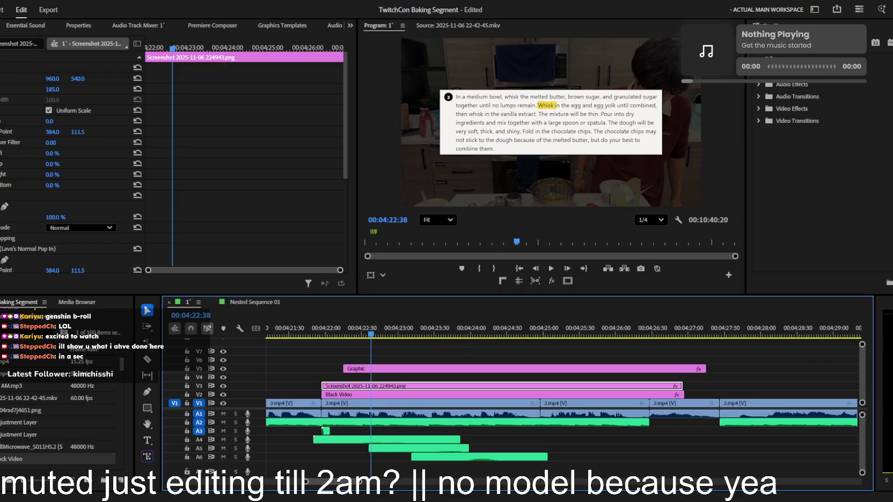
- Apply Gaussian Blur to the recipe Screenshot clip
type("gaussian")
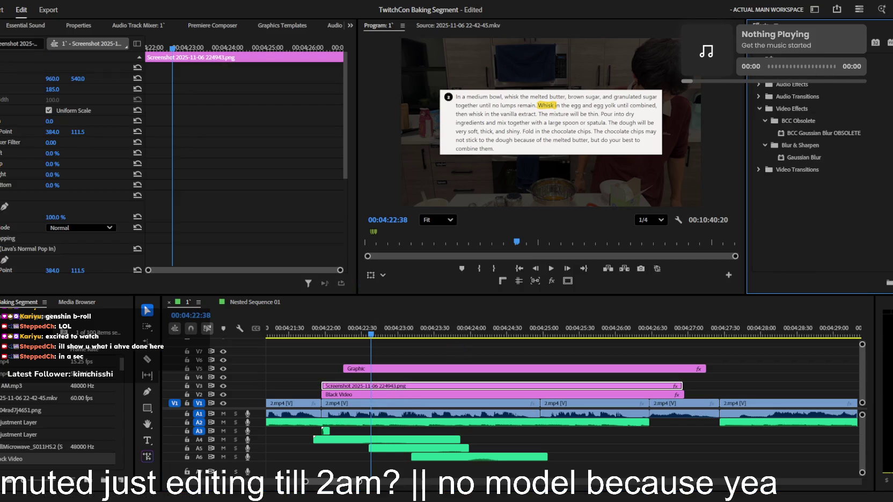
left_click_drag(800, 157, 483, 386)
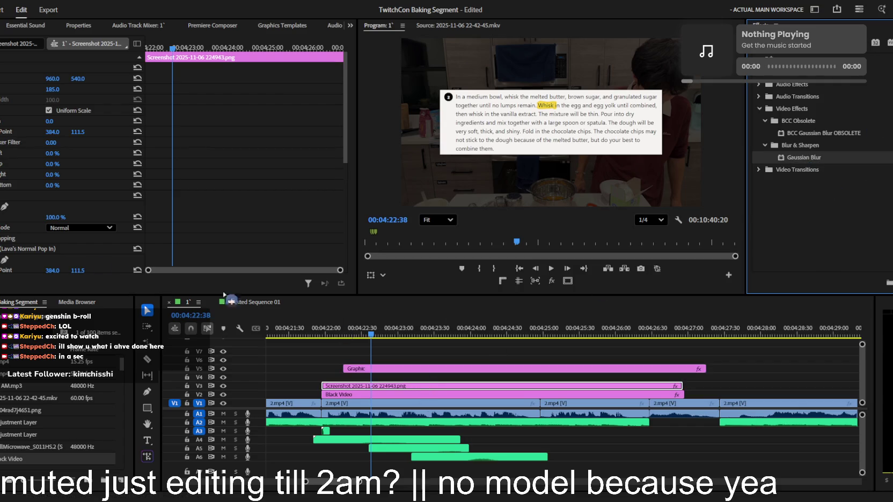
scroll(36, 234, "down", 5)
scroll(36, 235, "down", 5)
scroll(28, 229, "up", 5)
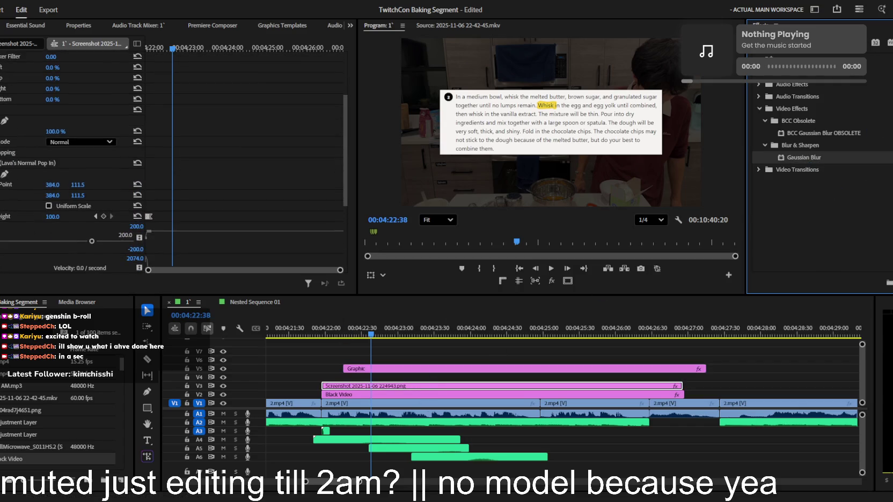
scroll(24, 159, "down", 5)
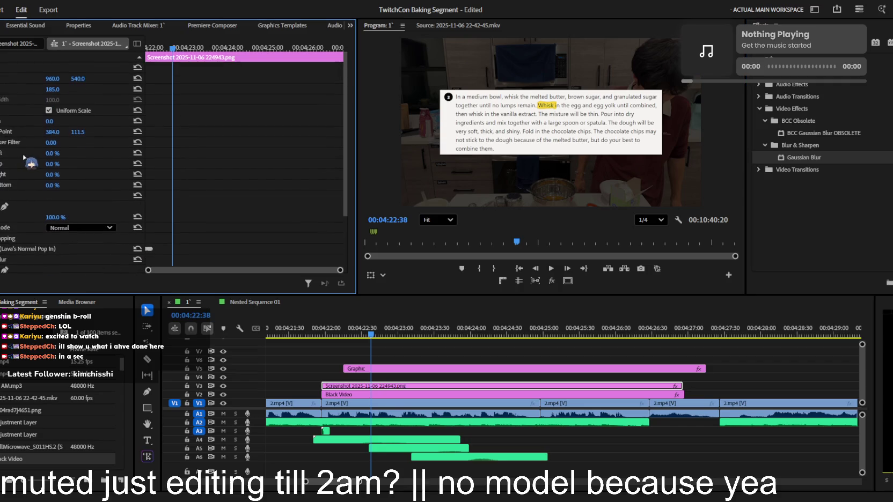
- Limit the blur to outside an inverted ellipse mask around the highlighted whisk sentence, blurriness 40
left_click(5, 202)
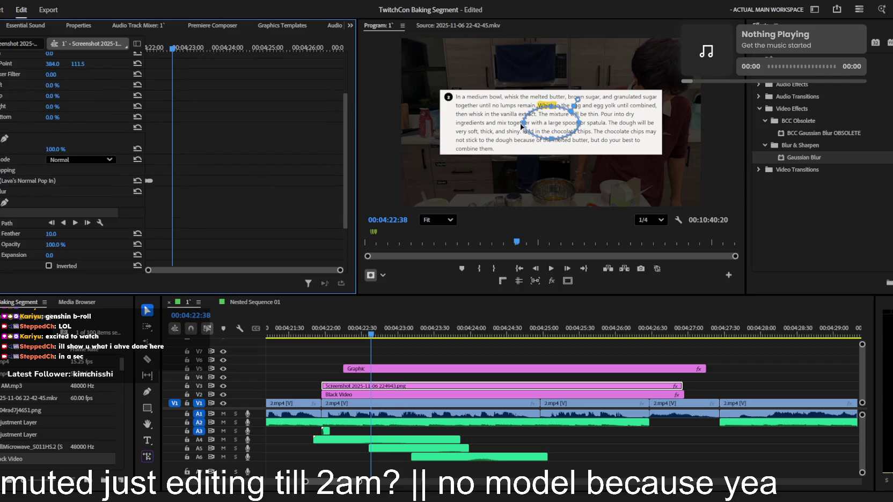
mouse_move(584, 114)
left_mouse_down()
mouse_move(656, 109)
mouse_move(639, 107)
left_mouse_up()
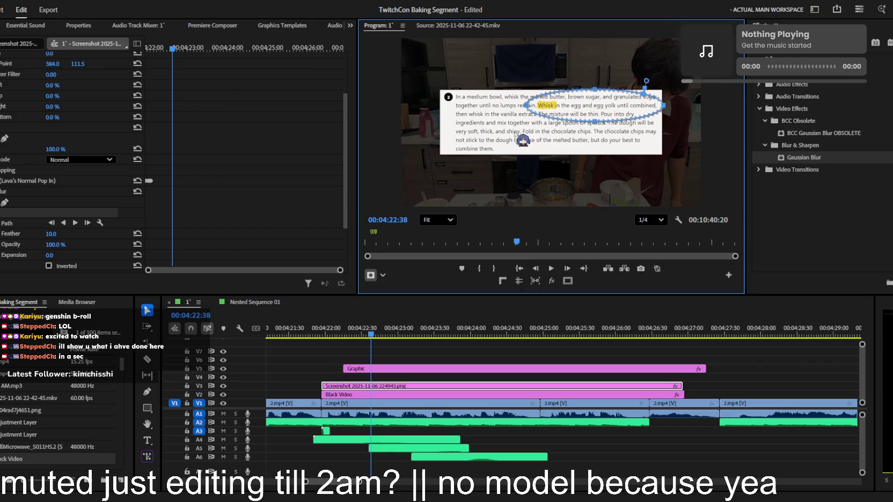
left_click(49, 265)
scroll(90, 236, "down", 3)
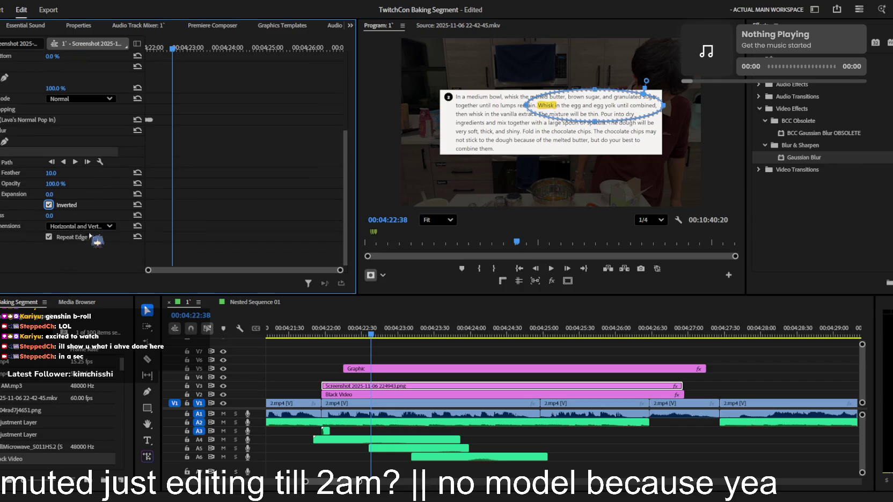
mouse_move(48, 216)
left_mouse_down()
mouse_move(69, 215)
mouse_move(38, 215)
left_mouse_up()
- Keyframe Blurriness from 0 at the overlay start to 8 later, and preview it
left_click_drag(173, 54, 80, 160)
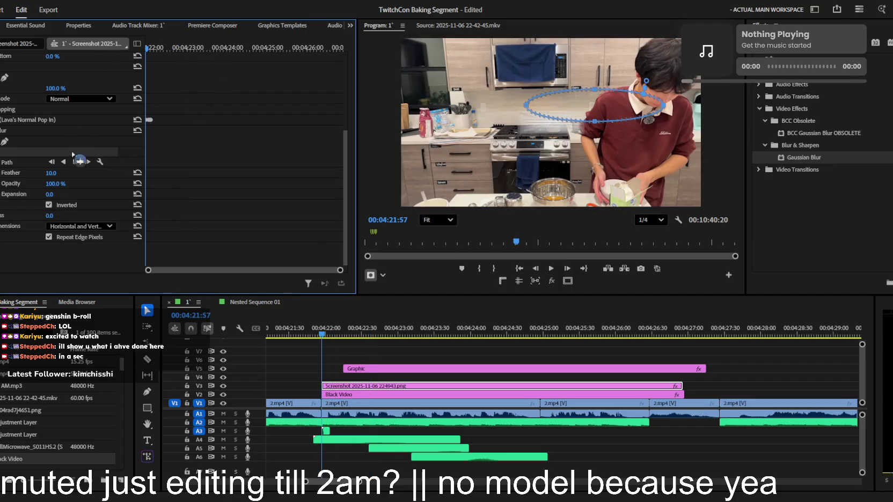
left_click(1, 215)
left_click_drag(153, 54, 156, 95)
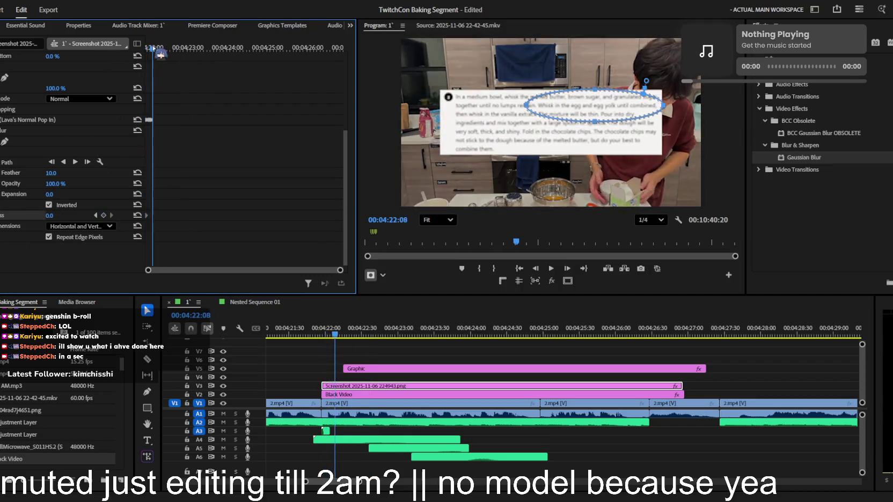
left_click_drag(50, 215, 43, 216)
key("space")
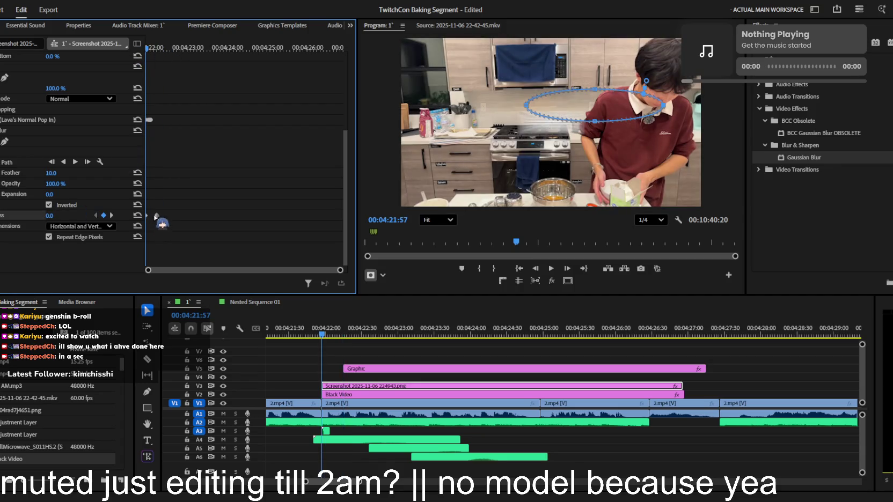
key("space")
key("space")
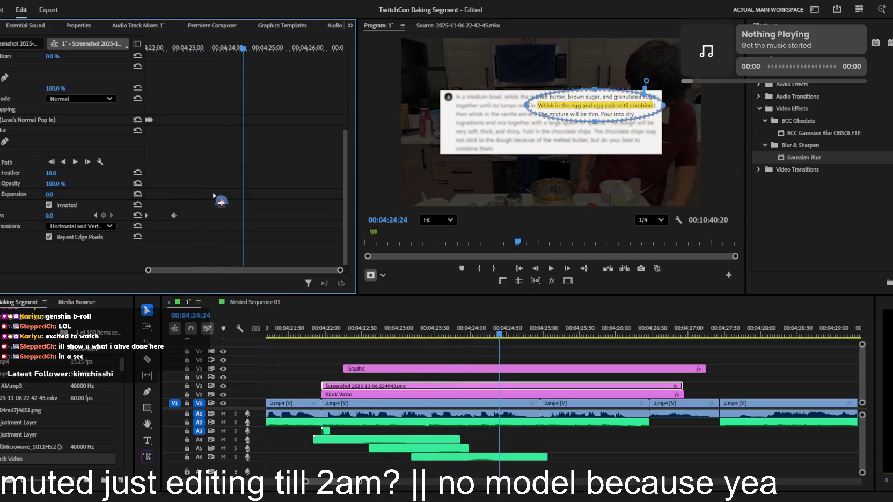
key("space")
key("space")
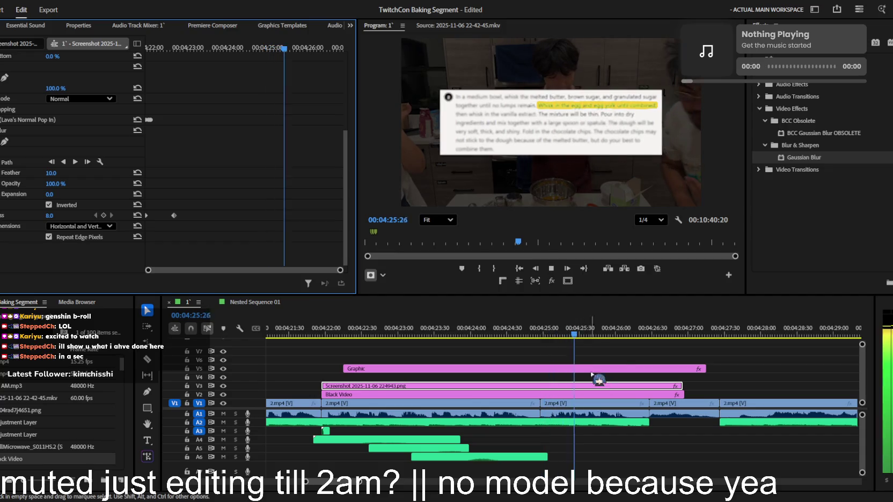
key("space")
- Razor-cut the Screenshot, Black Video and Graphic tracks at the playhead and delete the overlay pieces after it
key("c")
left_click(541, 385)
left_click(541, 369)
key("v")
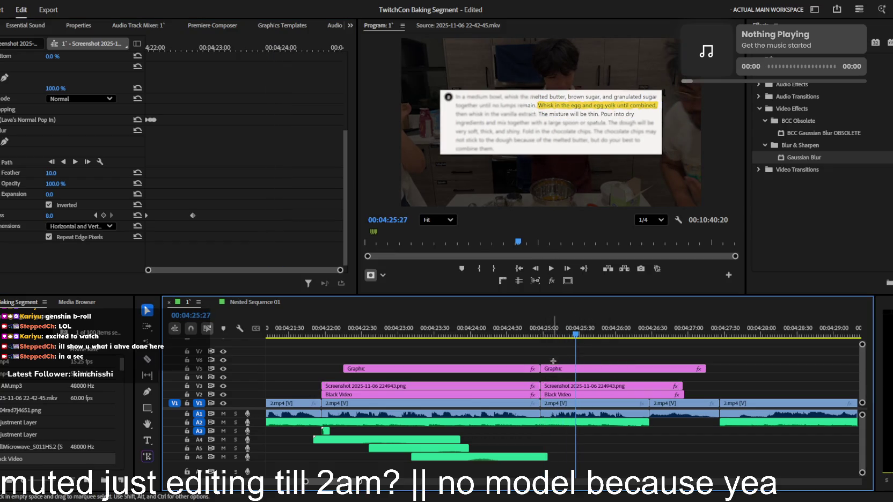
left_click_drag(570, 355, 553, 386)
key("Delete")
left_click(612, 394)
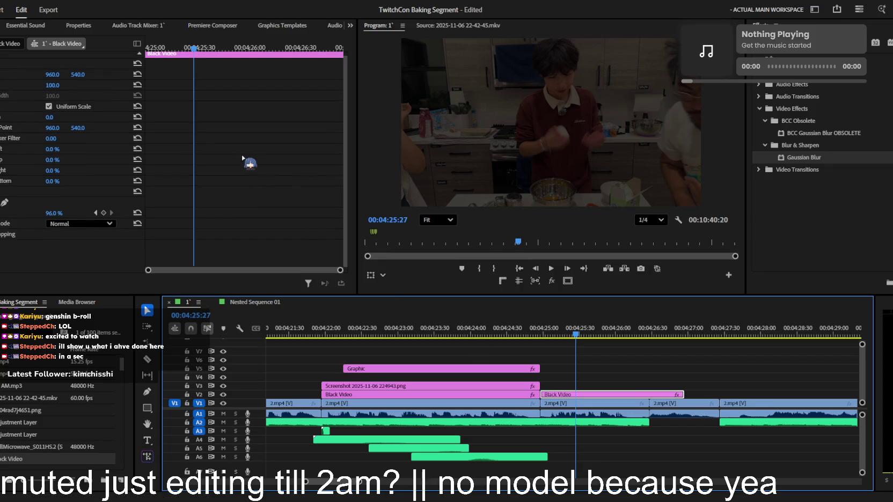
- Delete the right-hand Black Video piece, leaving the remaining Black Video clip selected
left_click(173, 61)
key("Up")
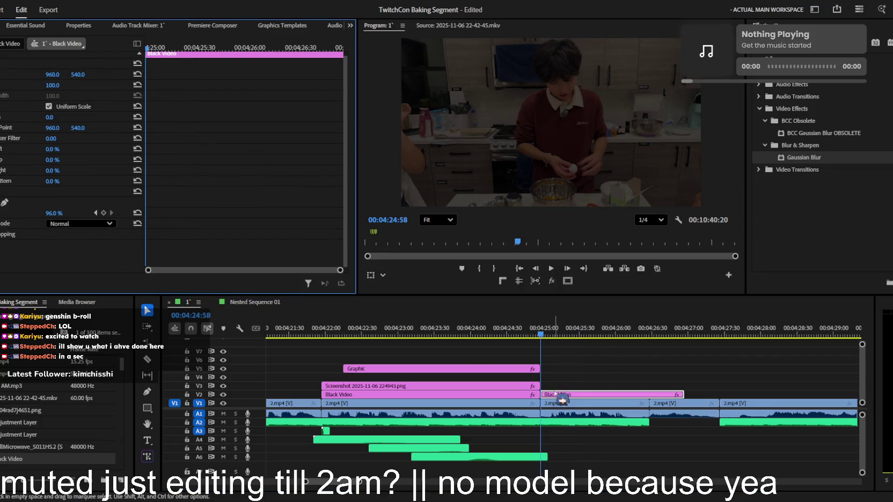
left_click(561, 396)
key("Delete")
left_click(532, 395)
- Keyframe the Black Video opacity fading from 96% to 0% near the overlay end, and preview it
left_click(528, 329)
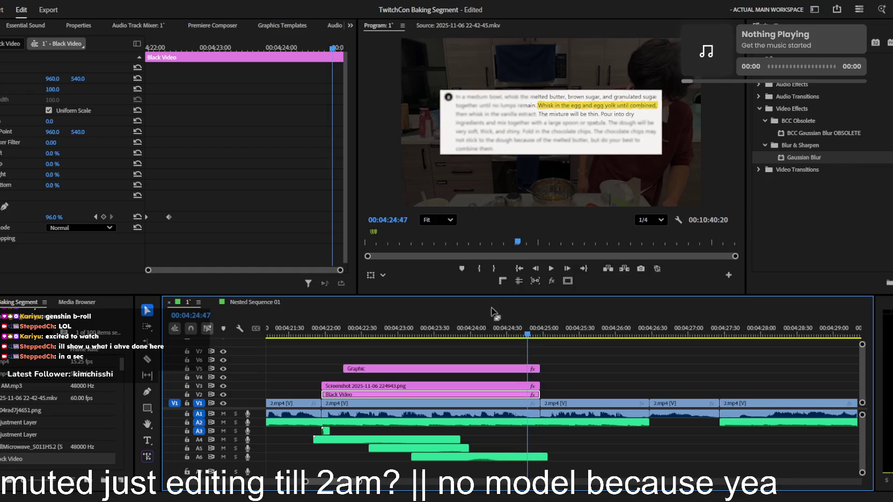
left_click_drag(528, 329, 513, 329)
left_click(103, 217)
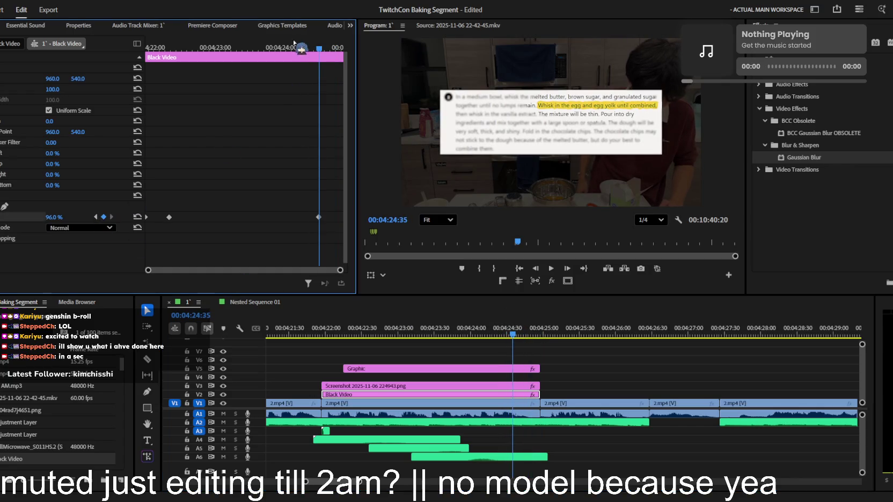
key("Down")
left_click(299, 51)
key("space")
key("space")
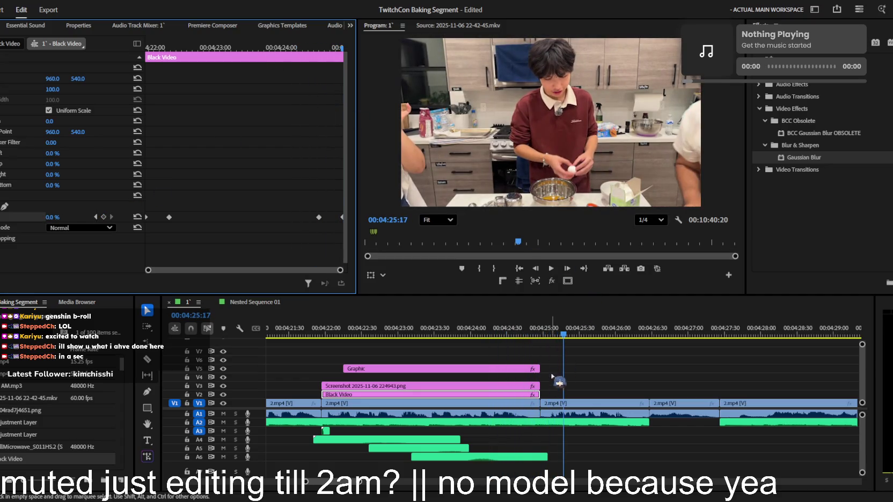
left_click(545, 378)
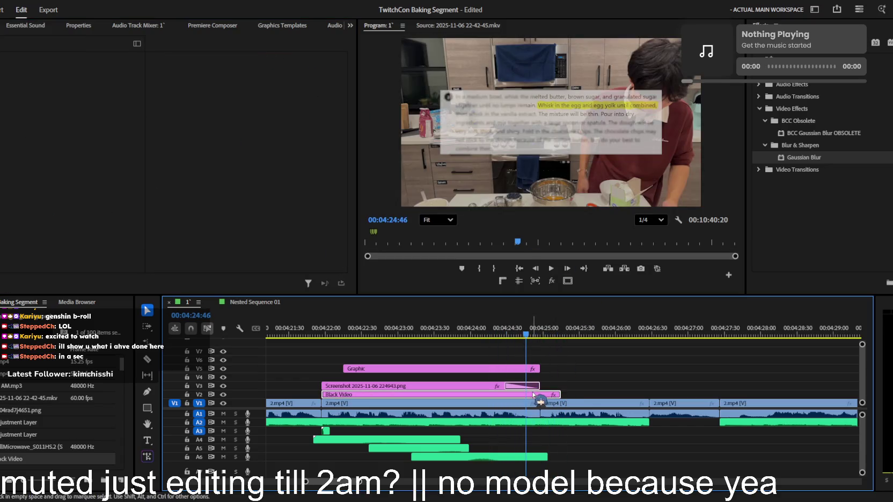
- Extend the Black Video clip slightly and shift its opacity fade keyframes later, then replay
left_click_drag(540, 394, 560, 395)
left_click(340, 220)
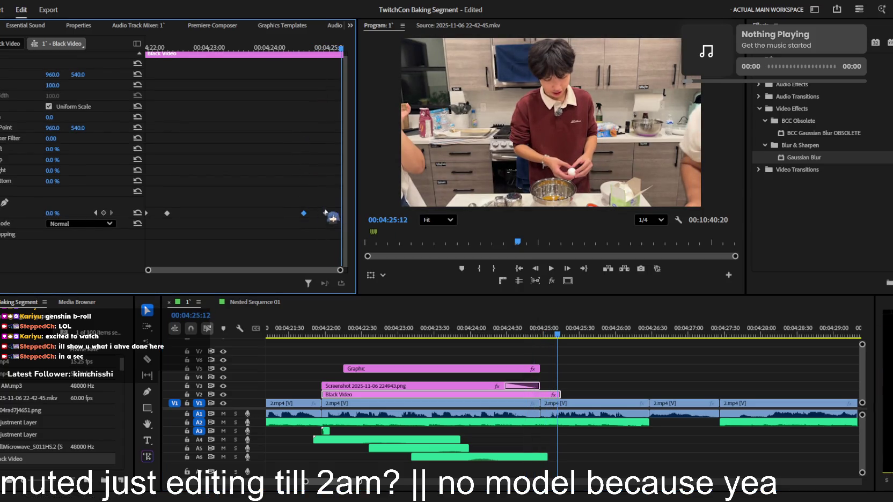
left_click_drag(337, 213, 342, 213)
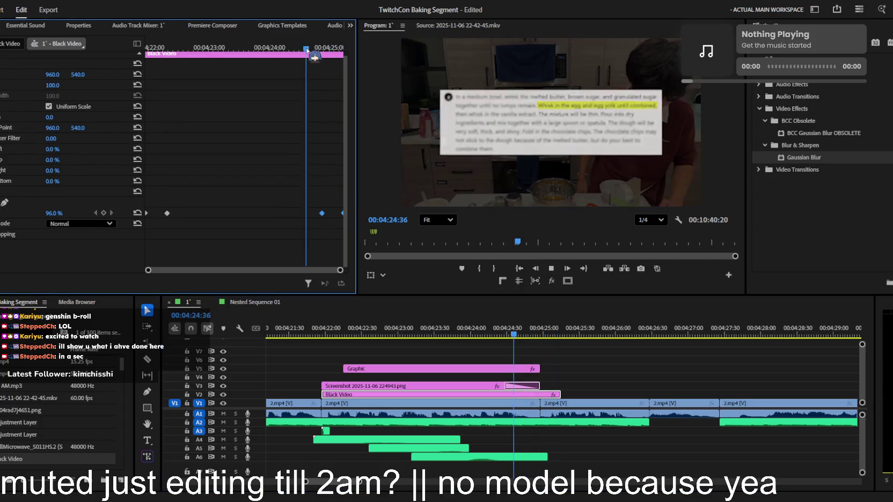
key("space")
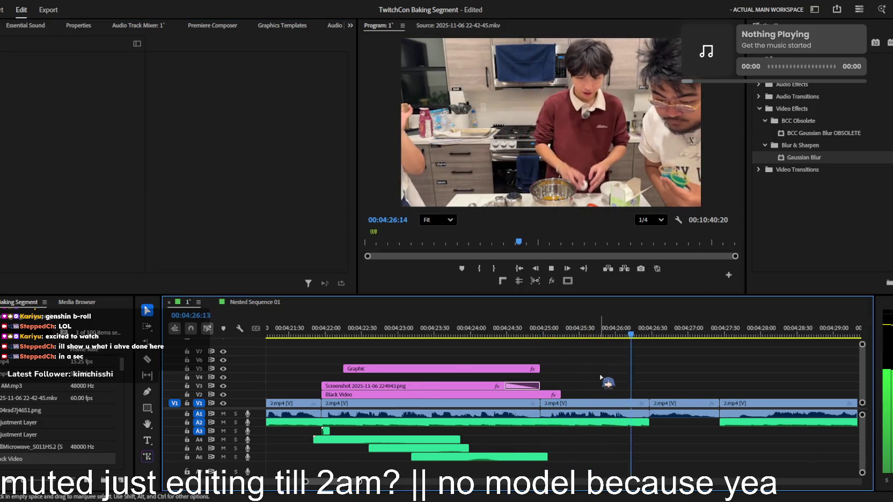
- Save the project with Ctrl+S and zoom the timeline out to the whole sequence
left_click(641, 388)
key("minus")
key("space")
key("ctrl+s")
key("minus")
key("minus")
key("minus")
key("minus")
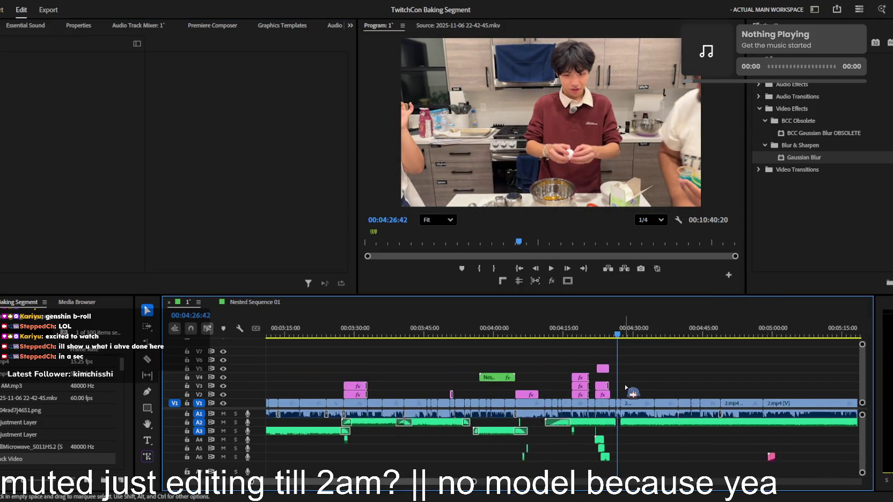
key("minus")
key("minus")
key("minus")
key("minus")
key("minus")
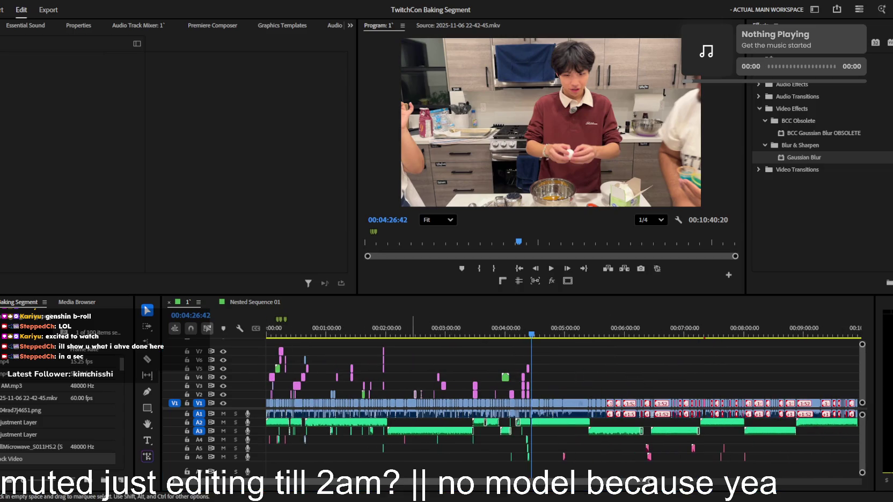
key("minus")
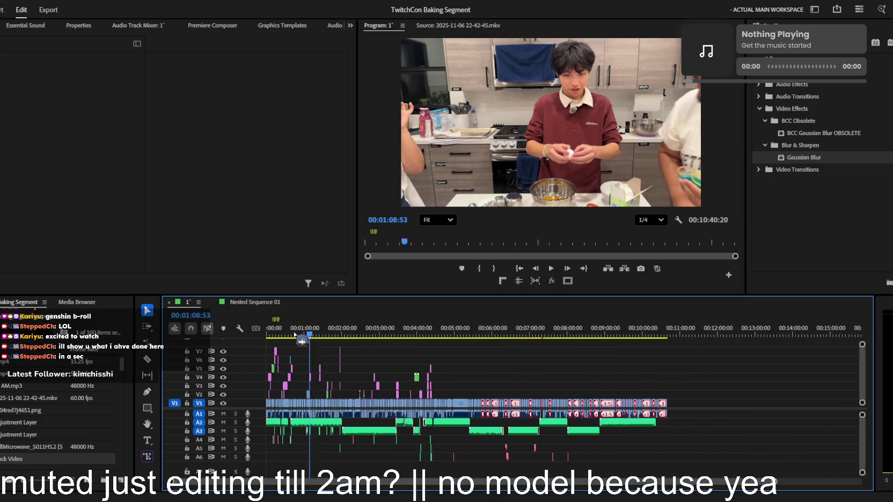
- Jump to the sequence start, zoom in on the opening and play from the beginning
key("Home")
key("equal")
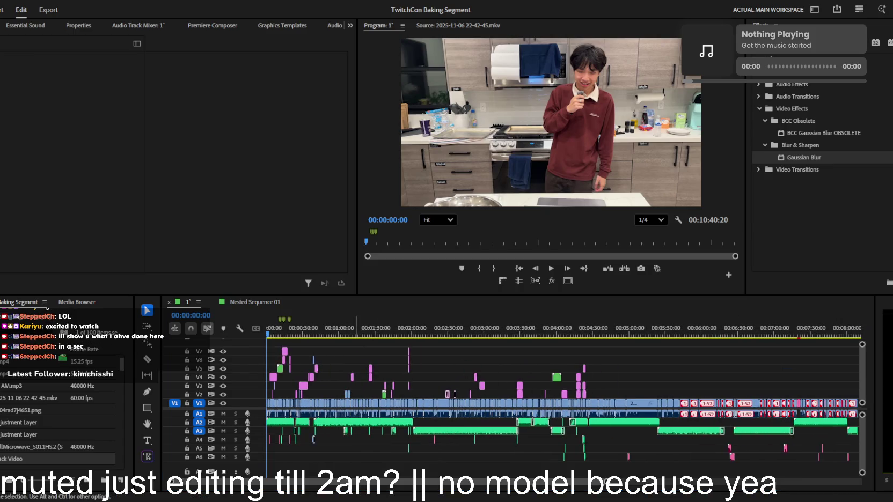
key("equal")
left_click(392, 351)
key("equal")
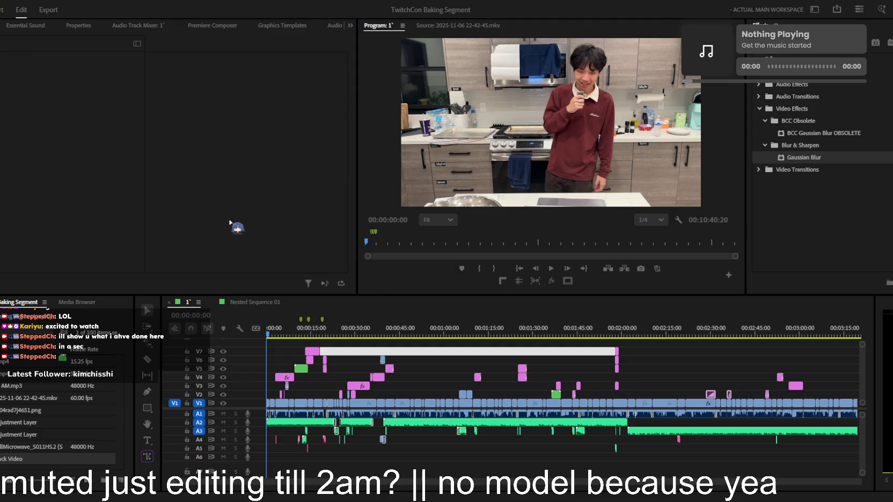
left_click(317, 382)
key("equal")
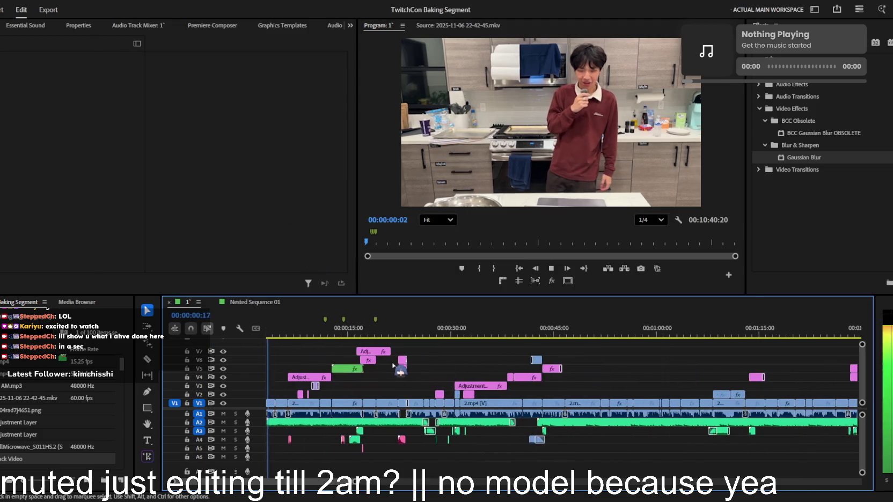
key("space")
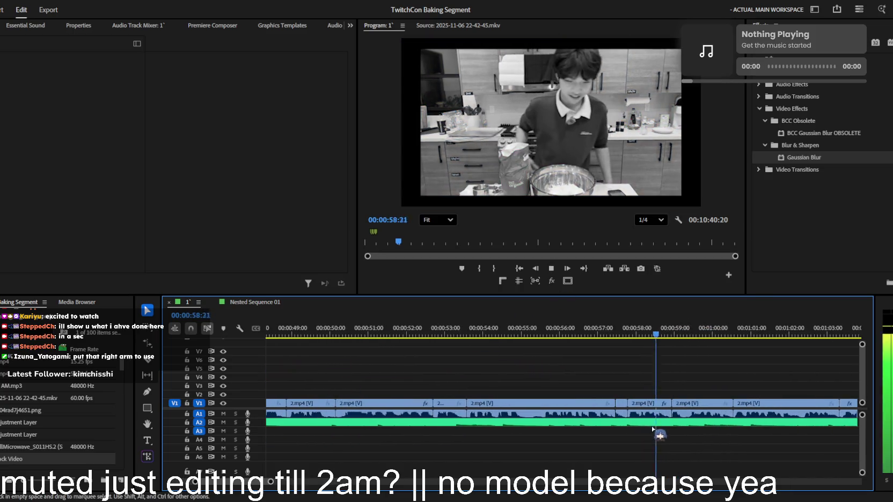
- Nest the 2.mp4 clip with its audio near 00:00:58 as Nested Sequence 05 and open it
left_click_drag(655, 422, 699, 419)
mouse_move(661, 379)
left_mouse_down()
mouse_move(650, 408)
mouse_move(706, 437)
left_mouse_up()
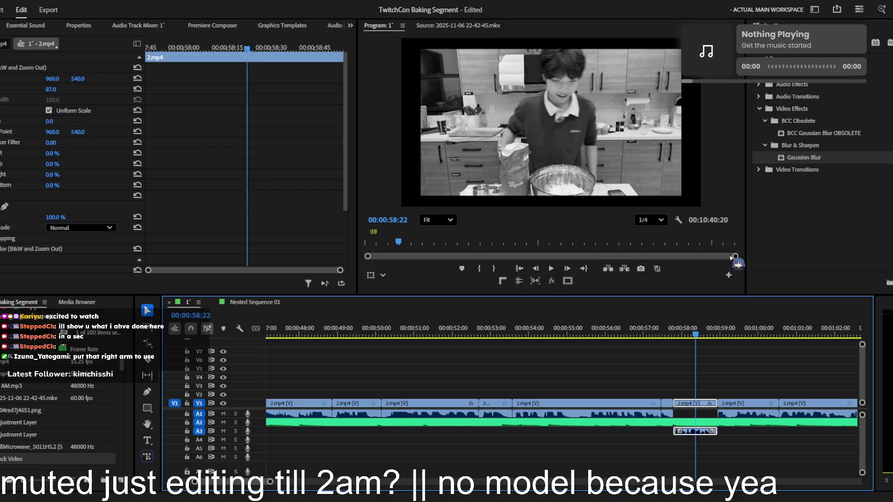
double_click(704, 434)
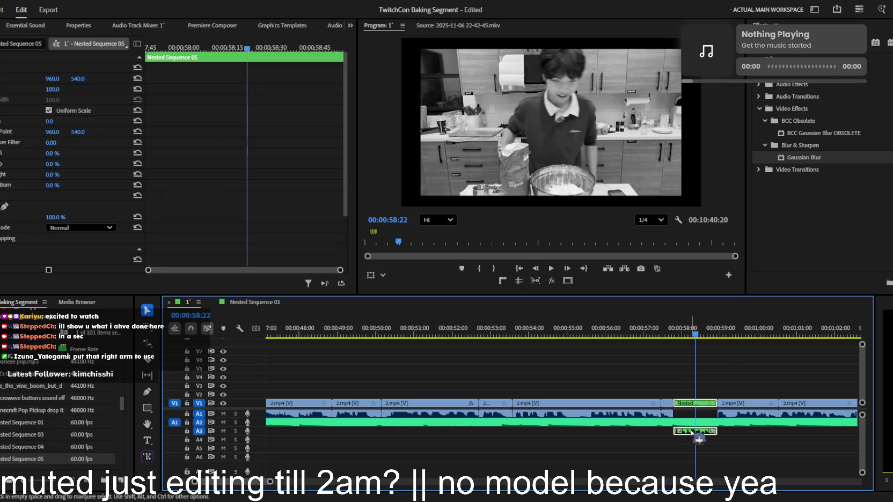